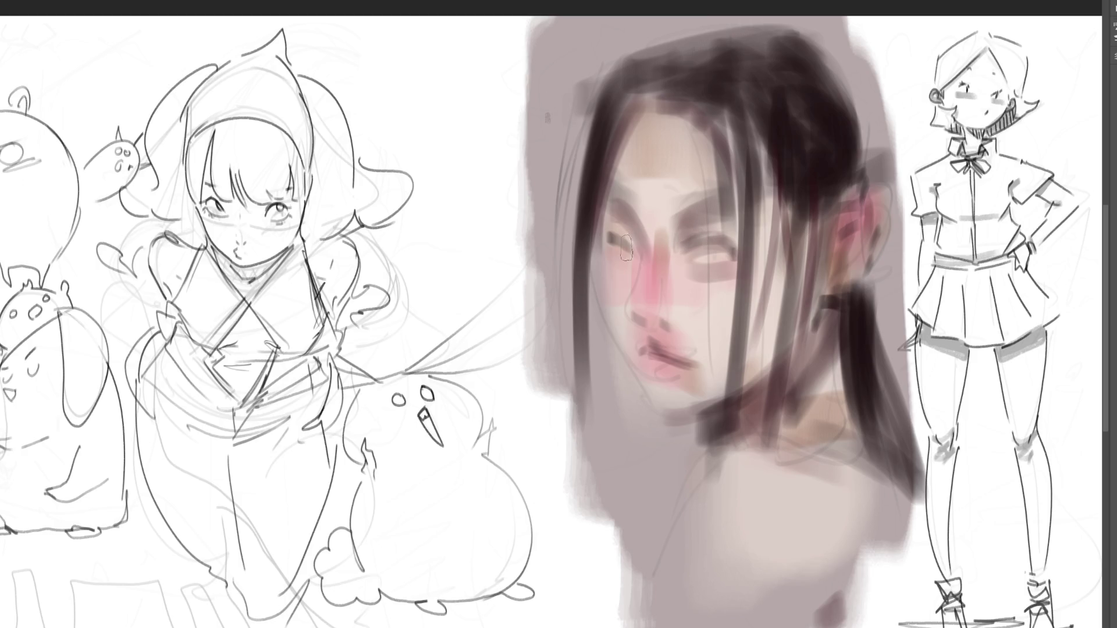
- Darken the left eye area and shade the left side of the nose, then touch blue-grey into the right eye
{"action": "left_click_drag", "start_coordinate": [605, 243], "coordinate": [625, 248]}
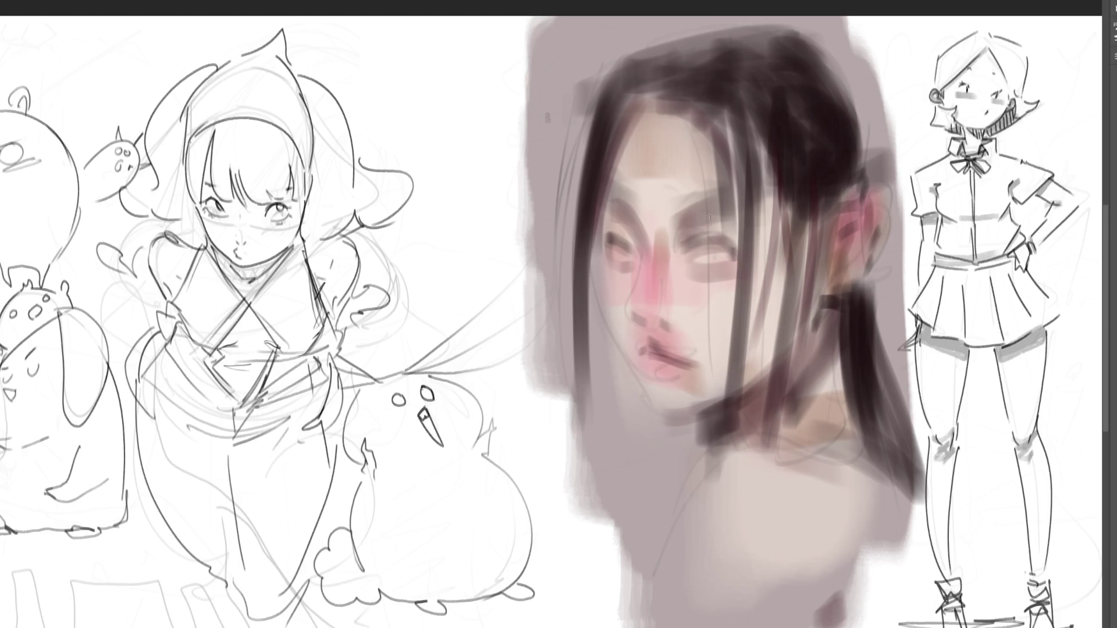
{"action": "mouse_move", "coordinate": [635, 292]}
{"action": "left_mouse_down"}
{"action": "mouse_move", "coordinate": [634, 332]}
{"action": "mouse_move", "coordinate": [643, 320]}
{"action": "mouse_move", "coordinate": [677, 330]}
{"action": "left_mouse_up"}
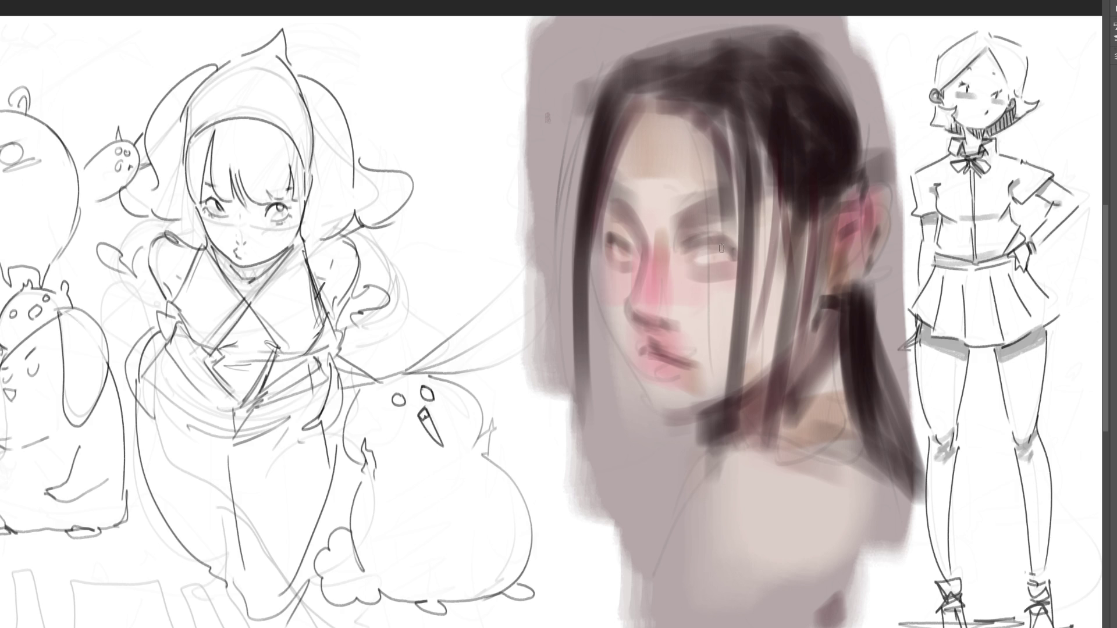
{"action": "left_click_drag", "start_coordinate": [720, 251], "coordinate": [713, 257]}
- Paint a blue-grey iris in the left eye and dark eyebrows above both eyes
{"action": "mouse_move", "coordinate": [628, 251]}
{"action": "left_mouse_down"}
{"action": "mouse_move", "coordinate": [621, 260]}
{"action": "mouse_move", "coordinate": [634, 260]}
{"action": "left_mouse_up"}
{"action": "mouse_move", "coordinate": [667, 200]}
{"action": "left_mouse_down"}
{"action": "mouse_move", "coordinate": [738, 193]}
{"action": "mouse_move", "coordinate": [719, 190]}
{"action": "left_mouse_up"}
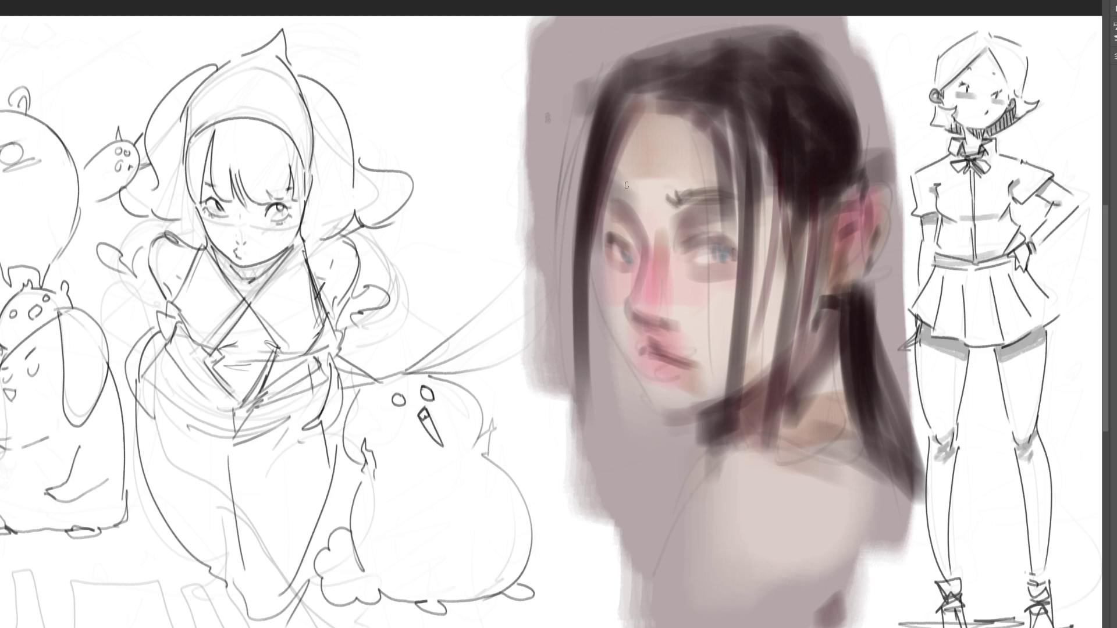
{"action": "left_click_drag", "start_coordinate": [637, 192], "coordinate": [612, 192]}
- Draw a shorter upper eyelid line on the right eye and add lashes to the left eye
{"action": "left_click_drag", "start_coordinate": [688, 253], "coordinate": [736, 238]}
{"action": "key", "text": "ctrl+z"}
{"action": "mouse_move", "coordinate": [714, 240]}
{"action": "left_mouse_down"}
{"action": "mouse_move", "coordinate": [741, 252]}
{"action": "mouse_move", "coordinate": [734, 242]}
{"action": "left_mouse_up"}
{"action": "mouse_move", "coordinate": [596, 242]}
{"action": "left_mouse_down"}
{"action": "mouse_move", "coordinate": [616, 239]}
{"action": "mouse_move", "coordinate": [634, 262]}
{"action": "left_mouse_up"}
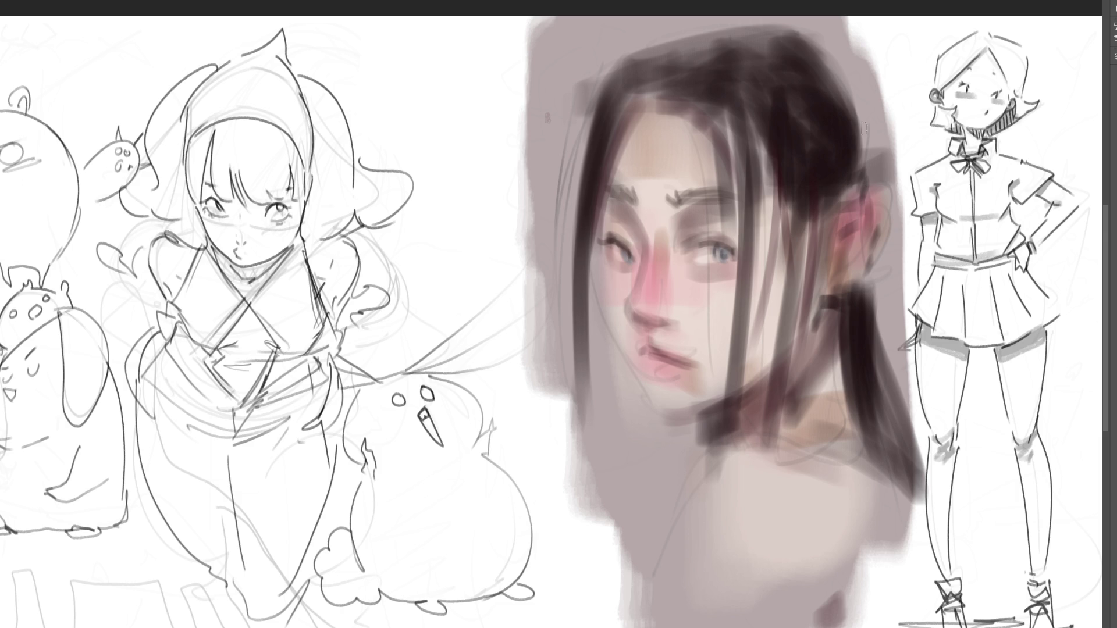
- Paint a dark hair clip over the ear with a curved hair band running down to it
{"action": "mouse_move", "coordinate": [822, 216]}
{"action": "left_mouse_down"}
{"action": "mouse_move", "coordinate": [866, 169]}
{"action": "mouse_move", "coordinate": [884, 195]}
{"action": "left_mouse_up"}
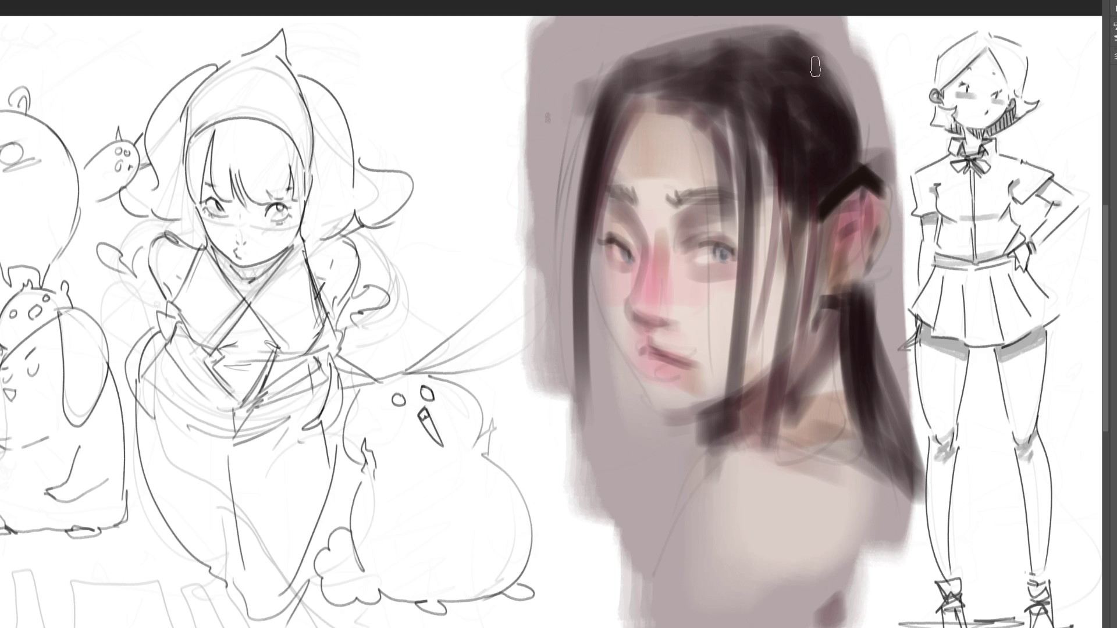
{"action": "left_click_drag", "start_coordinate": [811, 57], "coordinate": [870, 174]}
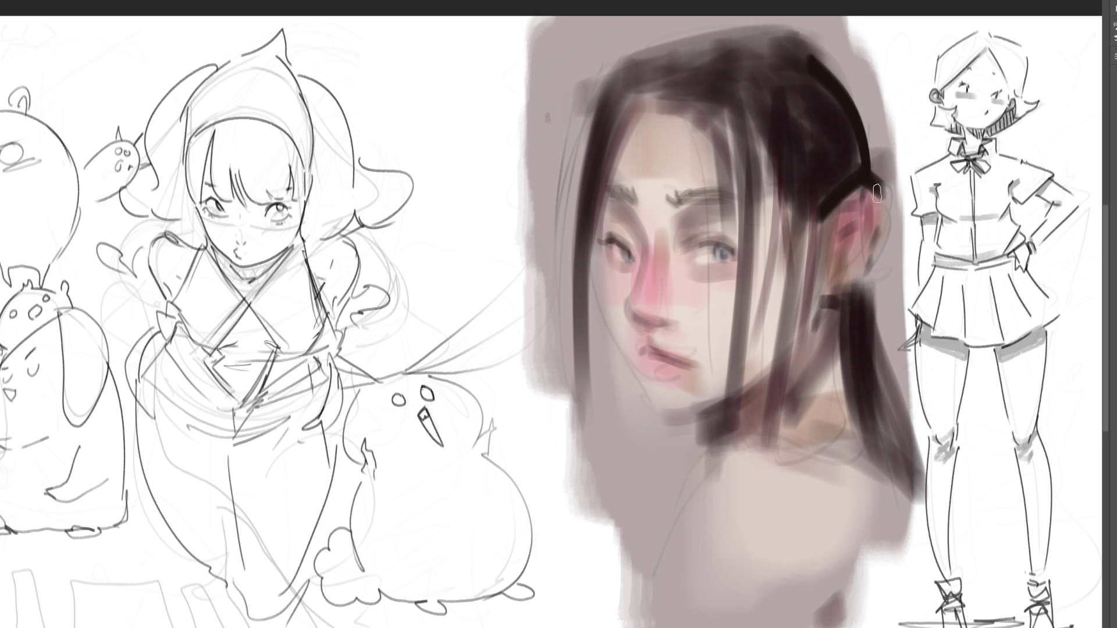
{"action": "left_click_drag", "start_coordinate": [878, 194], "coordinate": [904, 223]}
- Add a long strand and curved tie below the ear, hair across the ear, and a thin strand
{"action": "left_click_drag", "start_coordinate": [867, 277], "coordinate": [909, 434]}
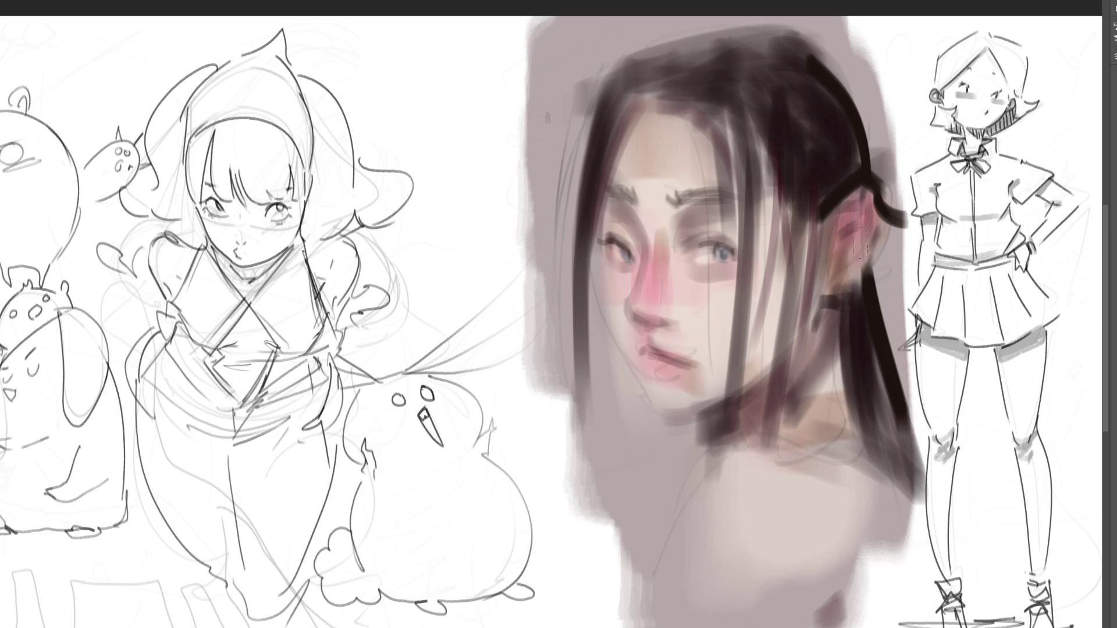
{"action": "left_click_drag", "start_coordinate": [816, 319], "coordinate": [854, 292]}
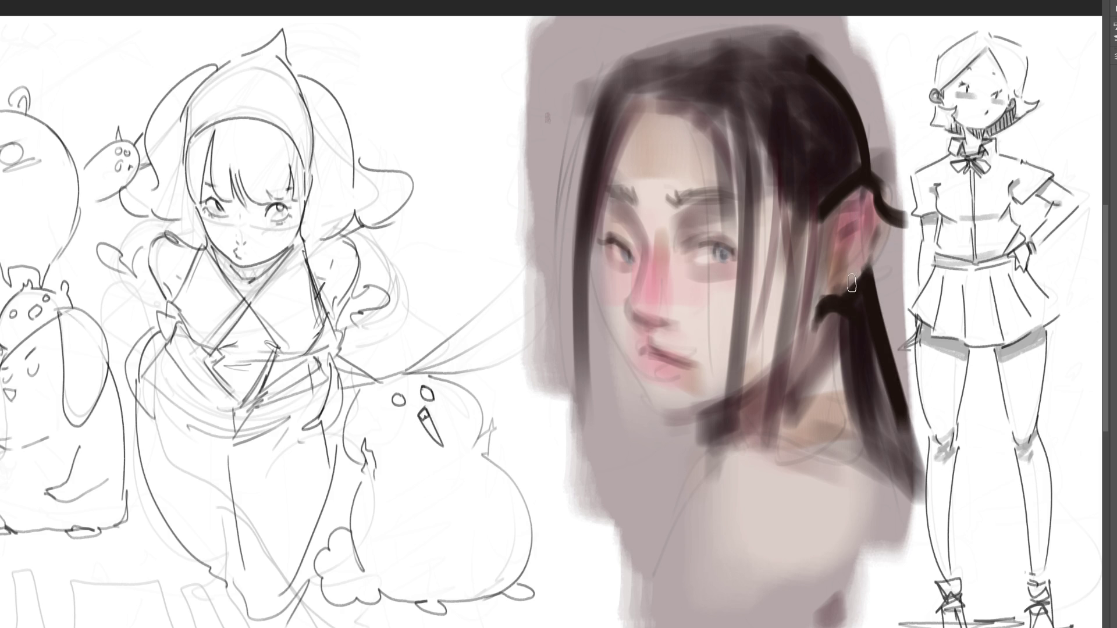
{"action": "mouse_move", "coordinate": [832, 224]}
{"action": "left_mouse_down"}
{"action": "mouse_move", "coordinate": [879, 220]}
{"action": "mouse_move", "coordinate": [892, 206]}
{"action": "mouse_move", "coordinate": [884, 220]}
{"action": "mouse_move", "coordinate": [876, 208]}
{"action": "left_mouse_up"}
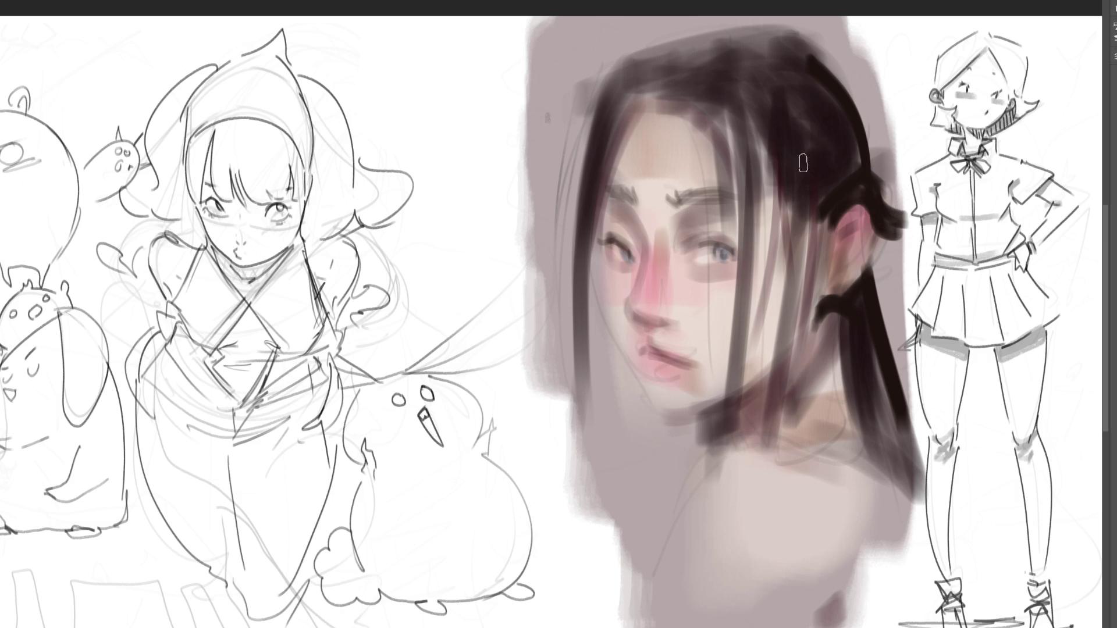
{"action": "left_click_drag", "start_coordinate": [782, 150], "coordinate": [768, 275]}
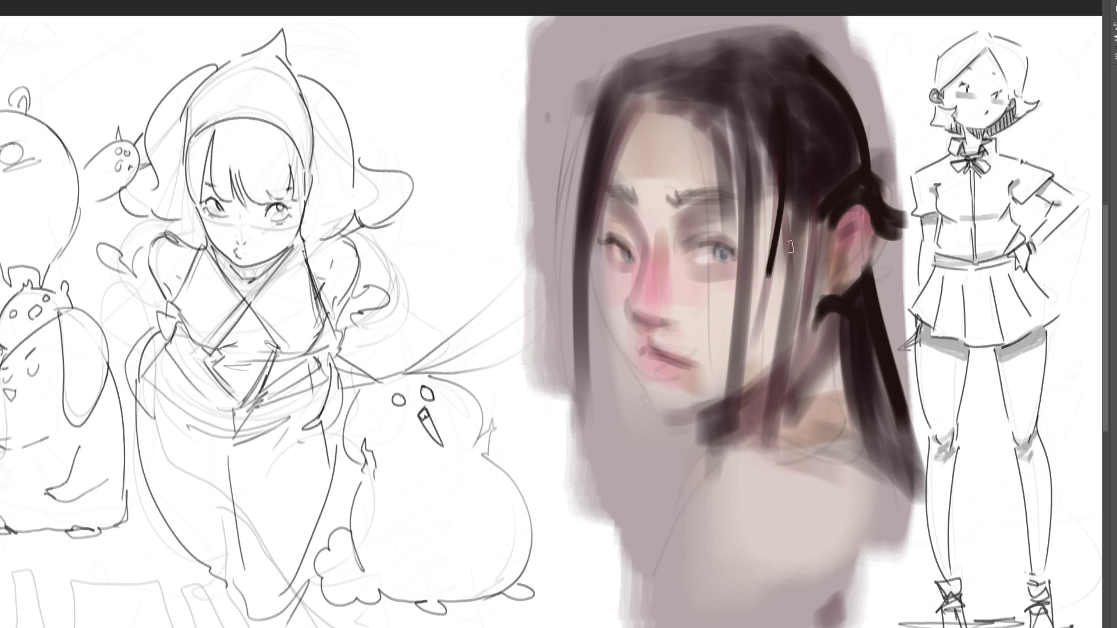
- Paint several long thin hair strands running down the face into the neck
{"action": "key", "text": "ctrl+z"}
{"action": "left_click_drag", "start_coordinate": [779, 160], "coordinate": [716, 431]}
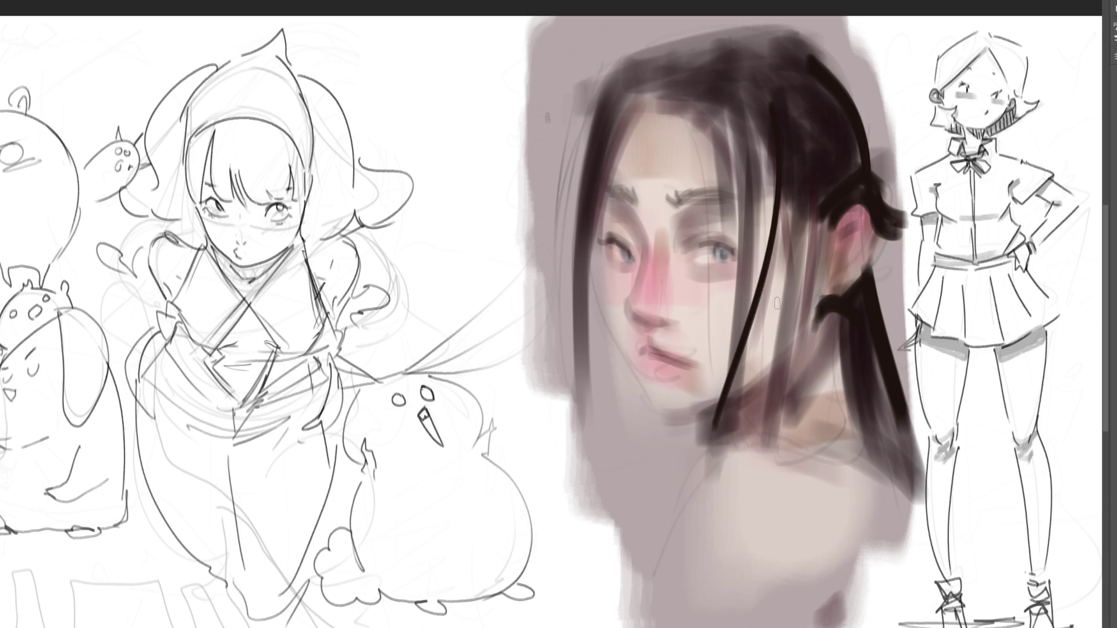
{"action": "key", "text": "ctrl+z"}
{"action": "left_click_drag", "start_coordinate": [778, 156], "coordinate": [724, 457]}
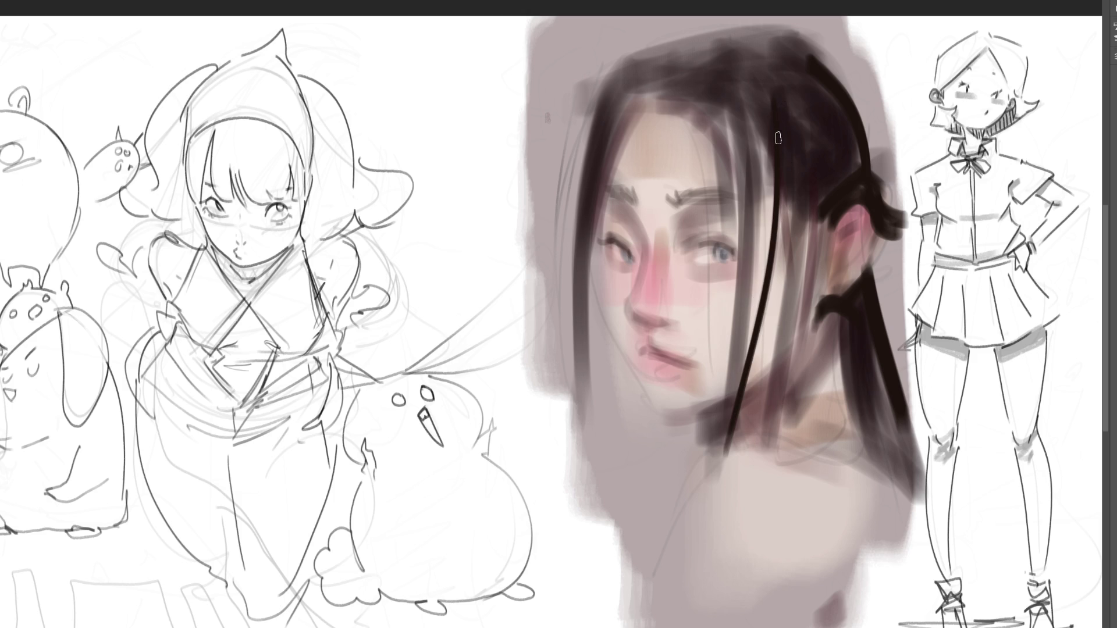
{"action": "left_click_drag", "start_coordinate": [785, 156], "coordinate": [767, 486]}
{"action": "key", "text": "ctrl+z"}
{"action": "left_click_drag", "start_coordinate": [792, 174], "coordinate": [771, 427]}
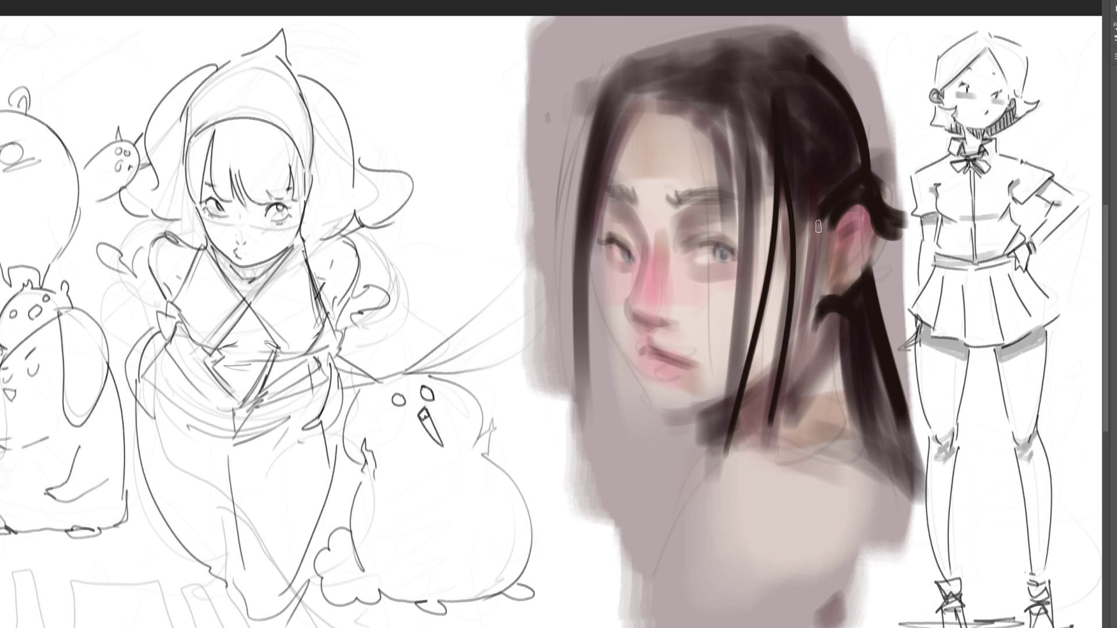
{"action": "left_click_drag", "start_coordinate": [813, 178], "coordinate": [780, 419]}
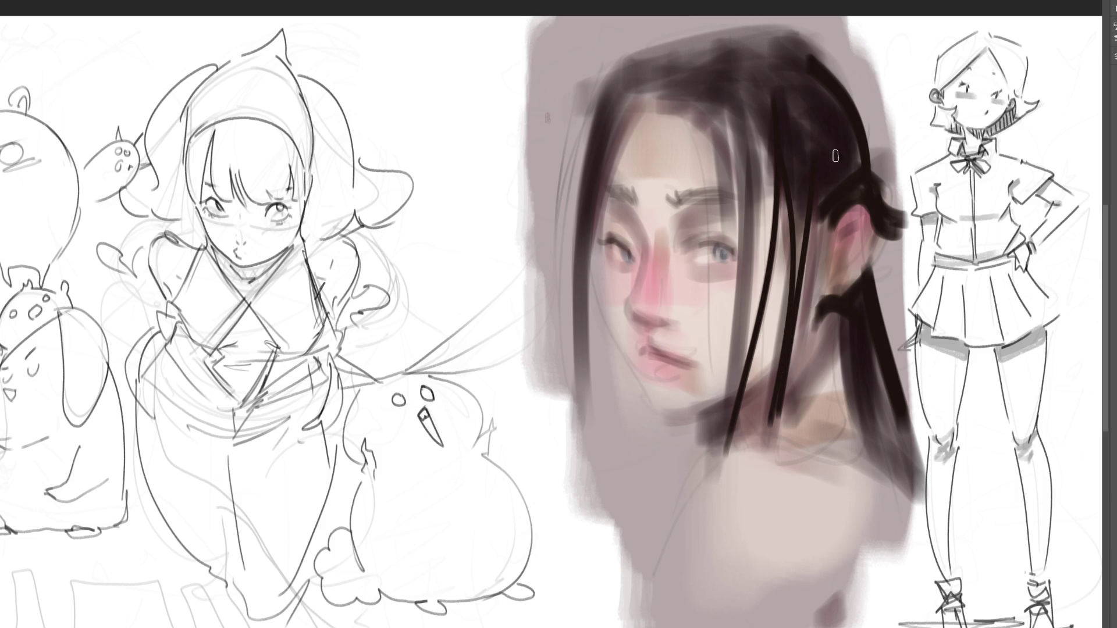
- Paint hair over the ear, a curl below it, and thin strands hanging across the neck
{"action": "mouse_move", "coordinate": [836, 199]}
{"action": "left_mouse_down"}
{"action": "mouse_move", "coordinate": [811, 236]}
{"action": "mouse_move", "coordinate": [833, 245]}
{"action": "left_mouse_up"}
{"action": "left_click_drag", "start_coordinate": [815, 326], "coordinate": [833, 305]}
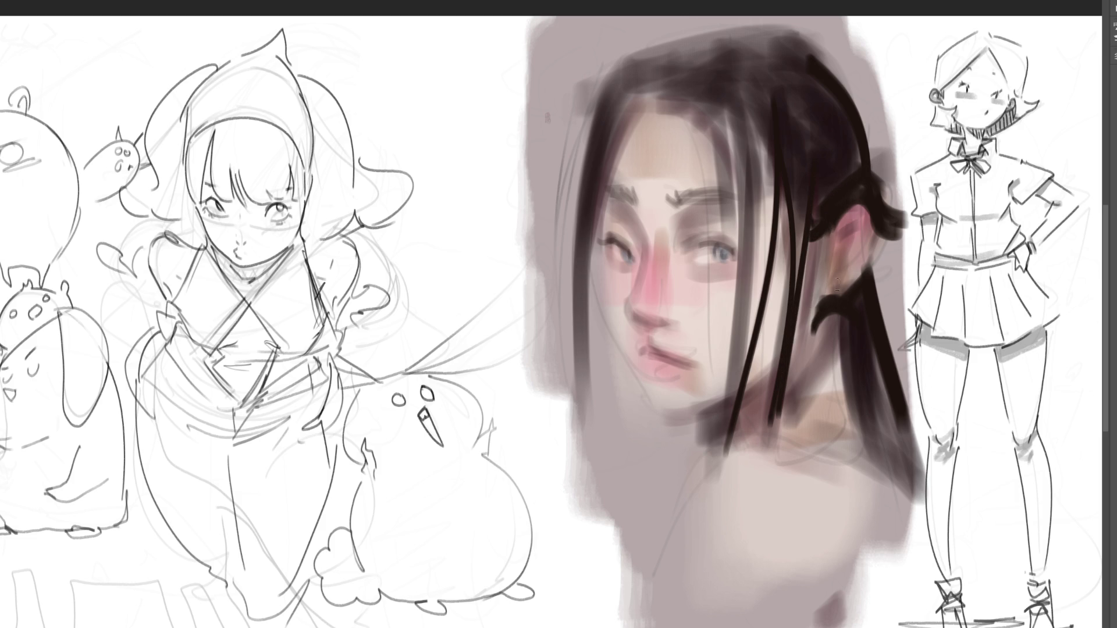
{"action": "left_click_drag", "start_coordinate": [847, 307], "coordinate": [783, 433]}
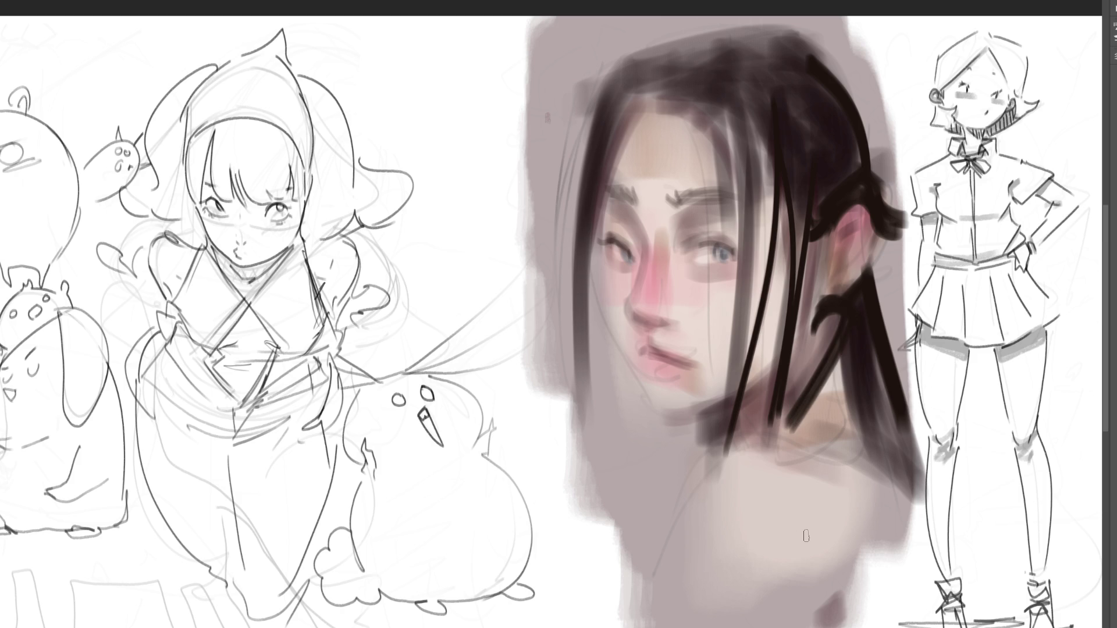
{"action": "key", "text": "ctrl+z"}
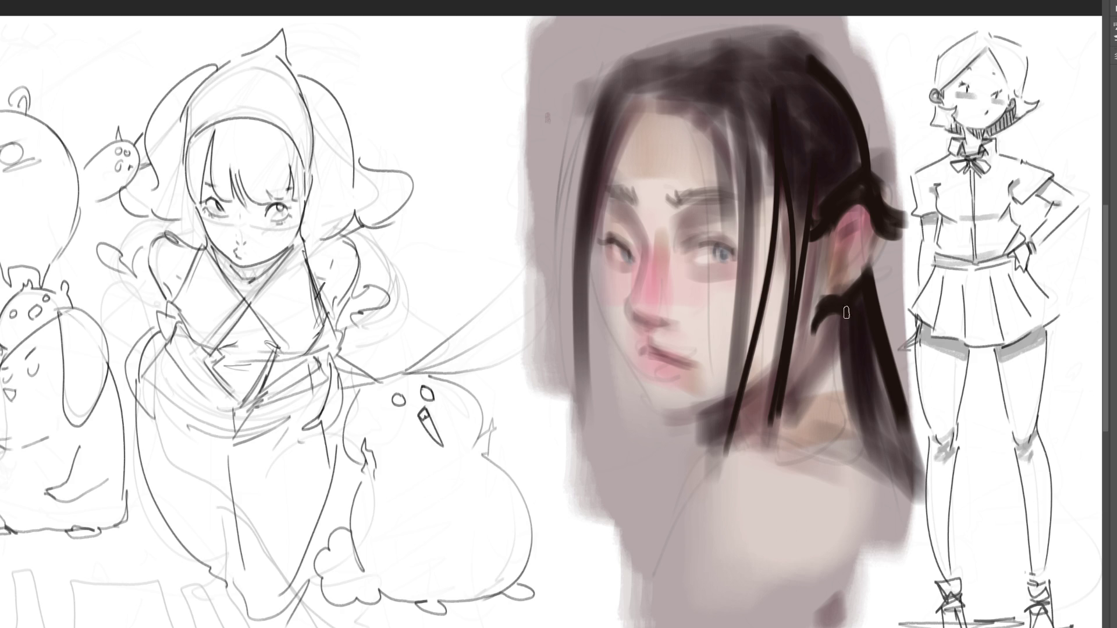
{"action": "left_click_drag", "start_coordinate": [844, 309], "coordinate": [860, 451]}
{"action": "left_click_drag", "start_coordinate": [832, 358], "coordinate": [796, 443]}
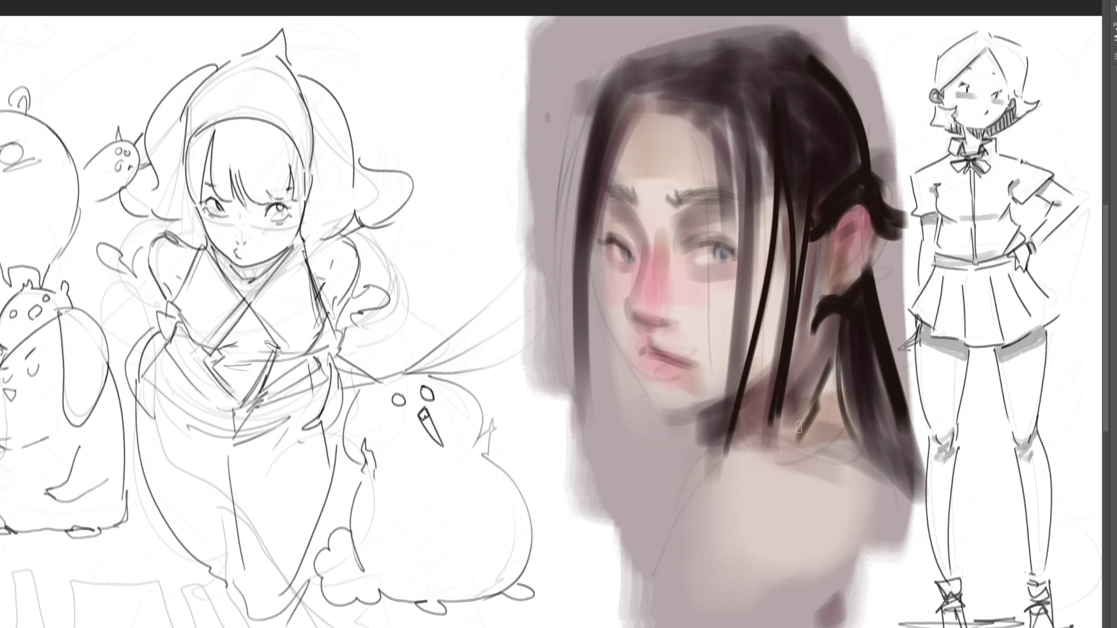
{"action": "key", "text": "ctrl+z"}
{"action": "left_click_drag", "start_coordinate": [847, 320], "coordinate": [797, 416]}
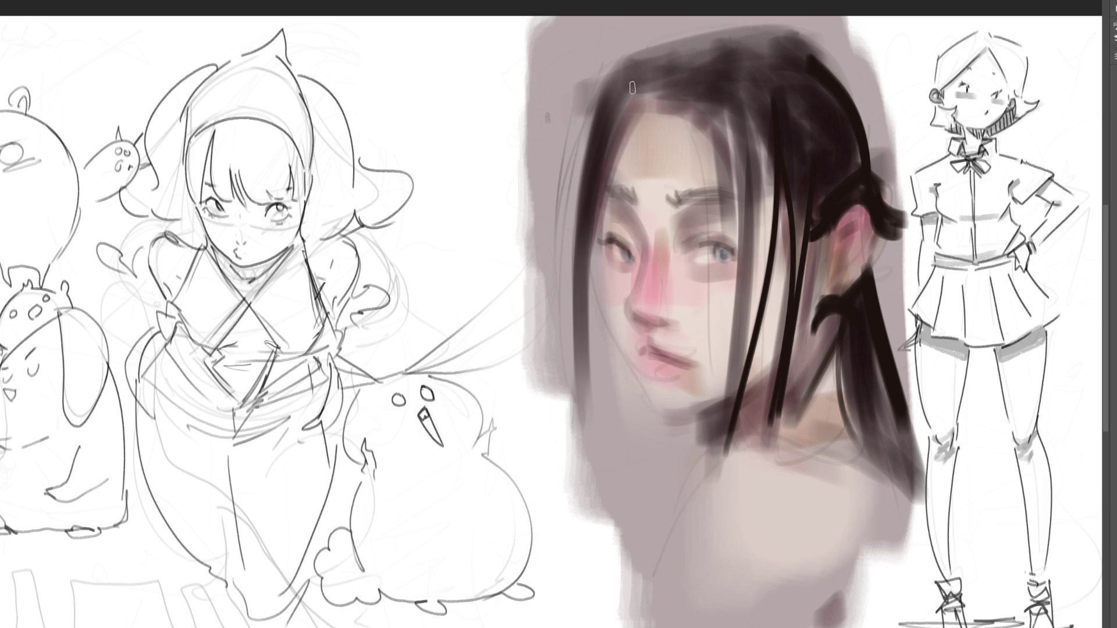
- Paint two thick dark hair strands down the left edge of the face from the hairline
{"action": "mouse_move", "coordinate": [654, 91]}
{"action": "left_mouse_down"}
{"action": "mouse_move", "coordinate": [603, 122]}
{"action": "mouse_move", "coordinate": [589, 241]}
{"action": "left_mouse_up"}
{"action": "left_click_drag", "start_coordinate": [621, 120], "coordinate": [584, 249]}
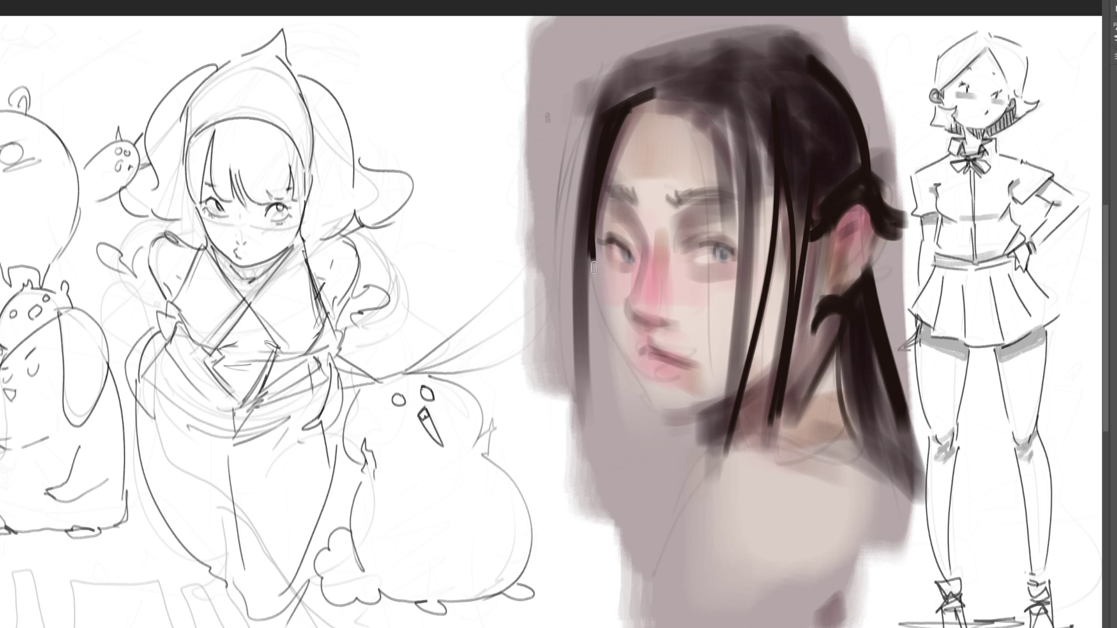
{"action": "left_click_drag", "start_coordinate": [593, 257], "coordinate": [621, 352]}
{"action": "key", "text": "ctrl+z"}
{"action": "mouse_move", "coordinate": [597, 233]}
{"action": "left_mouse_down"}
{"action": "mouse_move", "coordinate": [594, 286]}
{"action": "mouse_move", "coordinate": [620, 352]}
{"action": "left_mouse_up"}
{"action": "key", "text": "ctrl+z"}
{"action": "key", "text": "ctrl+z"}
{"action": "left_click_drag", "start_coordinate": [587, 244], "coordinate": [621, 370]}
{"action": "key", "text": "ctrl+z"}
{"action": "left_click_drag", "start_coordinate": [593, 232], "coordinate": [614, 359]}
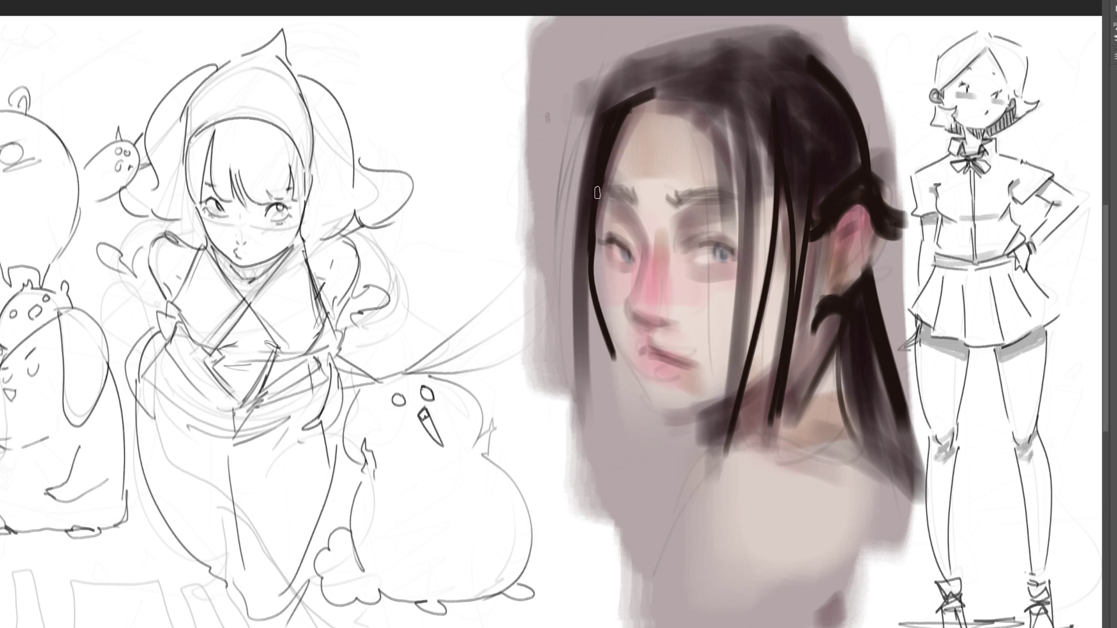
{"action": "left_click_drag", "start_coordinate": [597, 240], "coordinate": [612, 342]}
{"action": "left_click_drag", "start_coordinate": [589, 256], "coordinate": [623, 447]}
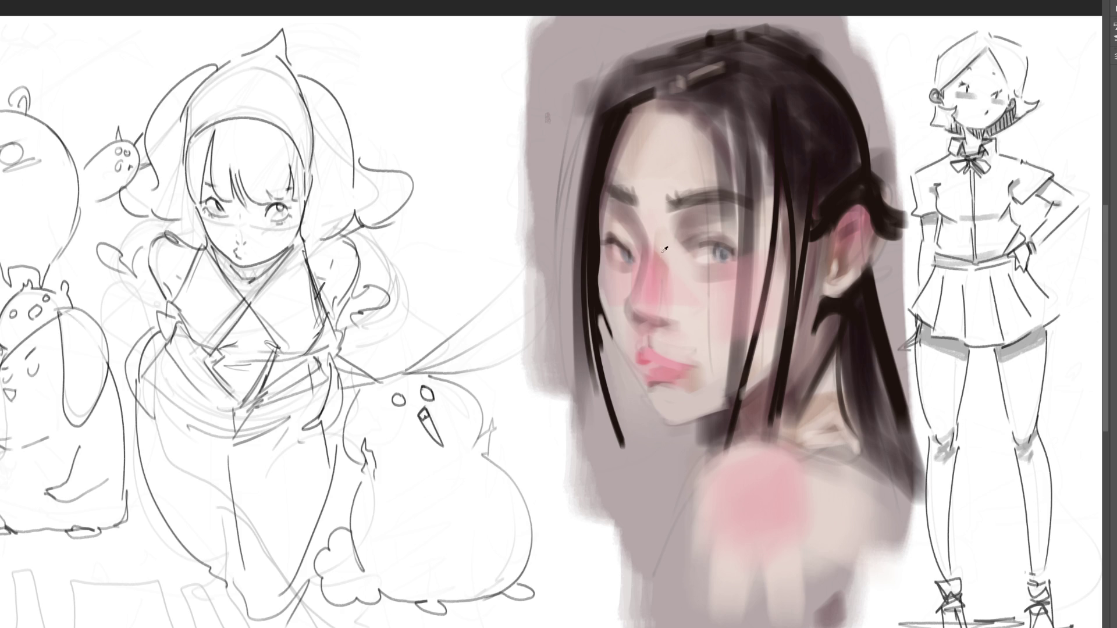
- Paint a stronger pink wash across the nose bridge with an enlarged brush
{"action": "key", "text": "bracketright"}
{"action": "key", "text": "bracketright"}
{"action": "key", "text": "bracketright"}
{"action": "left_click_drag", "start_coordinate": [651, 282], "coordinate": [646, 244]}
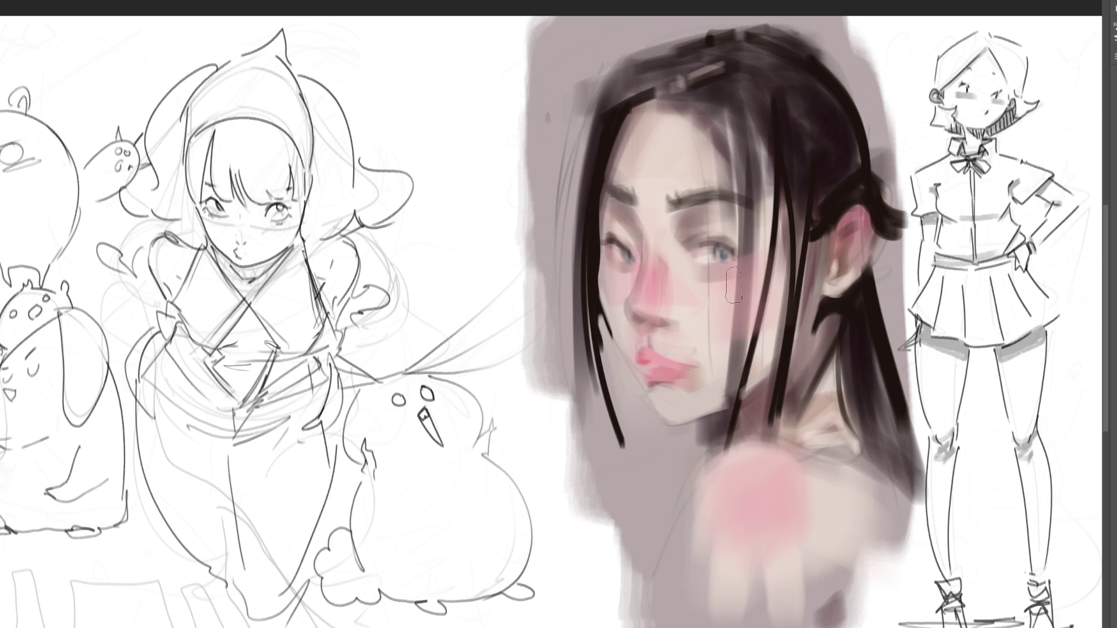
{"action": "key", "text": "bracketleft"}
{"action": "key", "text": "bracketleft"}
{"action": "key", "text": "bracketleft"}
- Darken the edges of both nostrils with small dark strokes, keeping the darker right-nostril stroke
{"action": "left_click_drag", "start_coordinate": [650, 321], "coordinate": [664, 322]}
{"action": "left_click_drag", "start_coordinate": [630, 314], "coordinate": [639, 324]}
{"action": "left_click_drag", "start_coordinate": [648, 320], "coordinate": [668, 324]}
{"action": "key", "text": "ctrl+z"}
{"action": "key", "text": "ctrl+z"}
{"action": "mouse_move", "coordinate": [651, 321]}
{"action": "left_mouse_down"}
{"action": "mouse_move", "coordinate": [672, 326]}
{"action": "mouse_move", "coordinate": [643, 326]}
{"action": "left_mouse_up"}
{"action": "key", "text": "ctrl+z"}
{"action": "key", "text": "ctrl+shift+z"}
{"action": "key", "text": "ctrl+z"}
{"action": "key", "text": "ctrl+z"}
{"action": "key", "text": "ctrl+shift+z"}
{"action": "key", "text": "ctrl+shift+z"}
{"action": "key", "text": "ctrl+shift+z"}
{"action": "key", "text": "ctrl+shift+z"}
- Dab a tiny pale highlight at the corner of the lips with a smaller brush
{"action": "key", "text": "bracketleft"}
{"action": "key", "text": "bracketleft"}
{"action": "key", "text": "bracketleft"}
{"action": "left_click", "coordinate": [688, 374]}
{"action": "left_click", "coordinate": [689, 373]}
- Darken the hair along the cheek, shade the jawline, and paint dark hair beneath the jaw
{"action": "left_click_drag", "start_coordinate": [602, 316], "coordinate": [627, 366]}
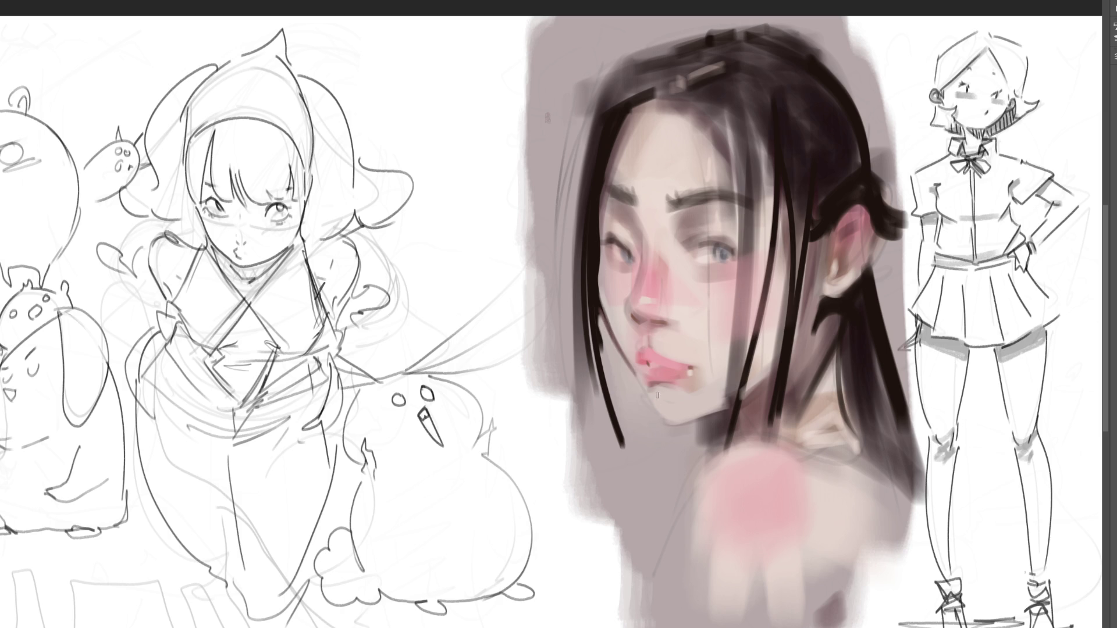
{"action": "left_click_drag", "start_coordinate": [599, 312], "coordinate": [645, 402]}
{"action": "left_click_drag", "start_coordinate": [655, 417], "coordinate": [681, 426]}
{"action": "left_click_drag", "start_coordinate": [663, 424], "coordinate": [705, 414]}
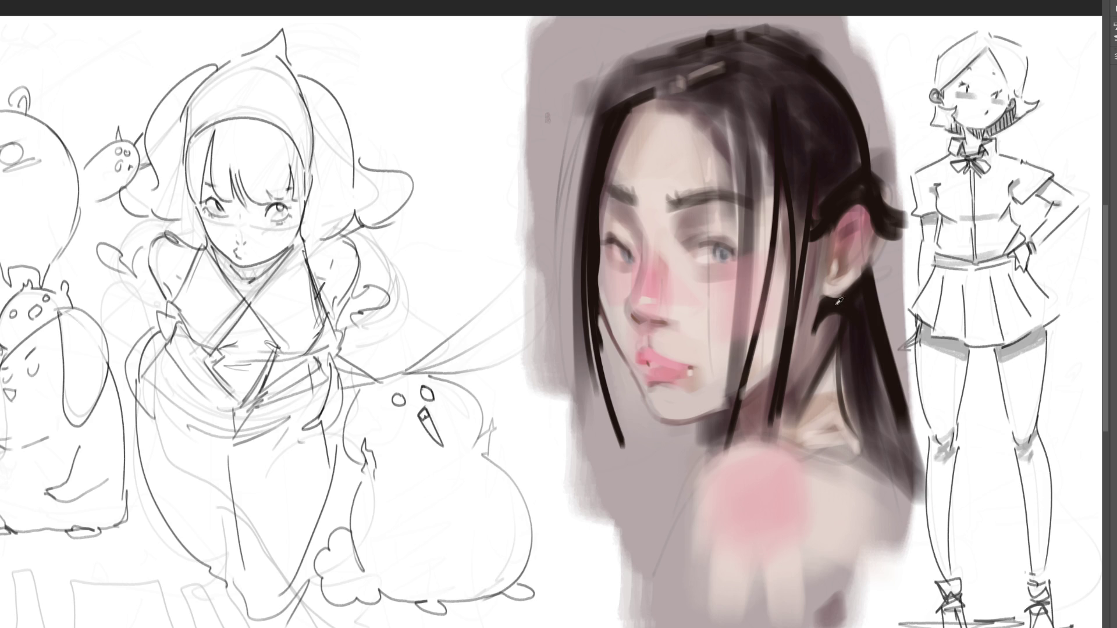
{"action": "mouse_move", "coordinate": [712, 437]}
{"action": "left_mouse_down"}
{"action": "mouse_move", "coordinate": [721, 415]}
{"action": "mouse_move", "coordinate": [713, 447]}
{"action": "mouse_move", "coordinate": [726, 418]}
{"action": "left_mouse_up"}
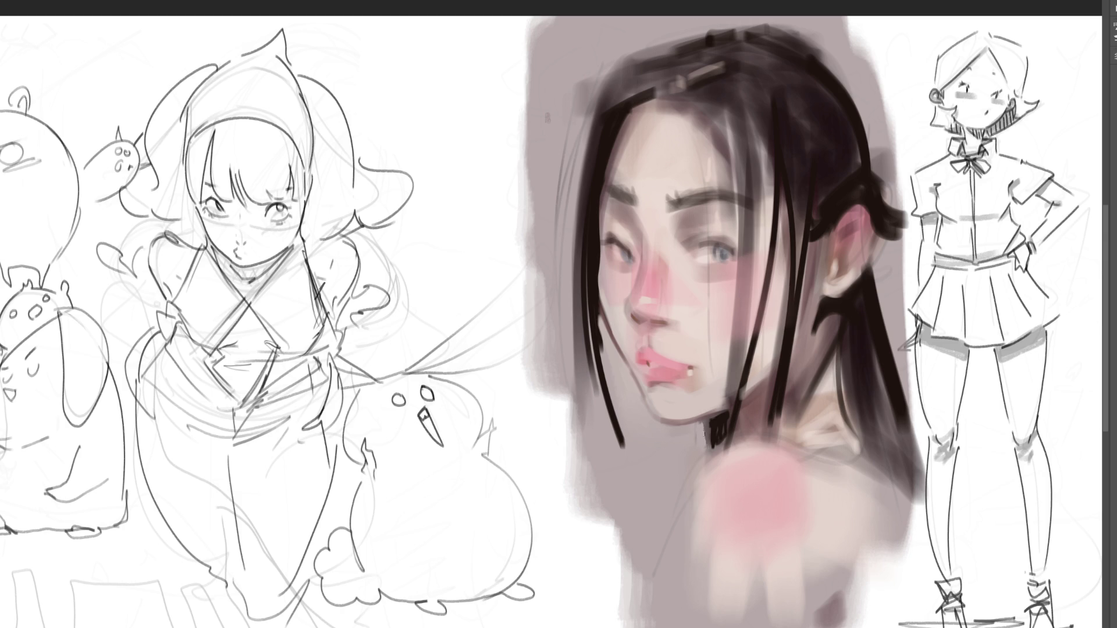
{"action": "left_click_drag", "start_coordinate": [697, 432], "coordinate": [708, 443]}
- Sample the lip colour and deepen the lower lip with a darker pink
{"action": "left_click", "coordinate": [647, 354], "text": "alt"}
{"action": "left_click_drag", "start_coordinate": [643, 366], "coordinate": [645, 379]}
{"action": "key", "text": "ctrl+z"}
{"action": "key", "text": "ctrl+shift+z"}
{"action": "key", "text": "ctrl+z"}
{"action": "left_click_drag", "start_coordinate": [654, 362], "coordinate": [678, 367]}
{"action": "key", "text": "ctrl+z"}
{"action": "key", "text": "ctrl+shift+z"}
{"action": "key", "text": "ctrl+minus"}
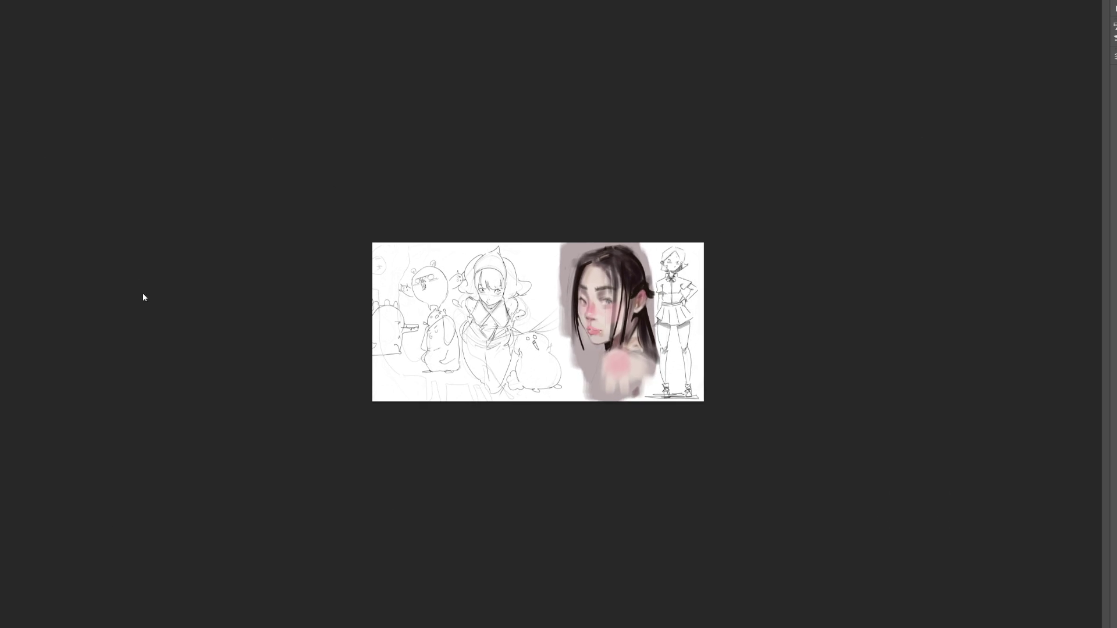
- Mirror the portrait horizontally and draw a rectangular selection around the painted face
{"action": "key", "text": "ctrl+z"}
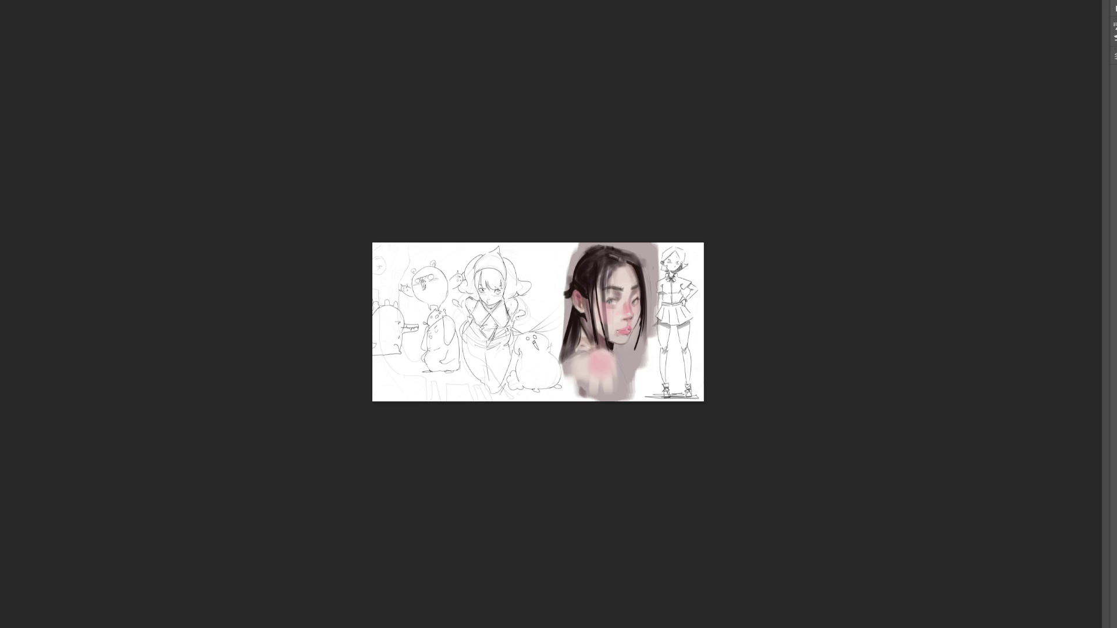
{"action": "key", "text": "ctrl+0"}
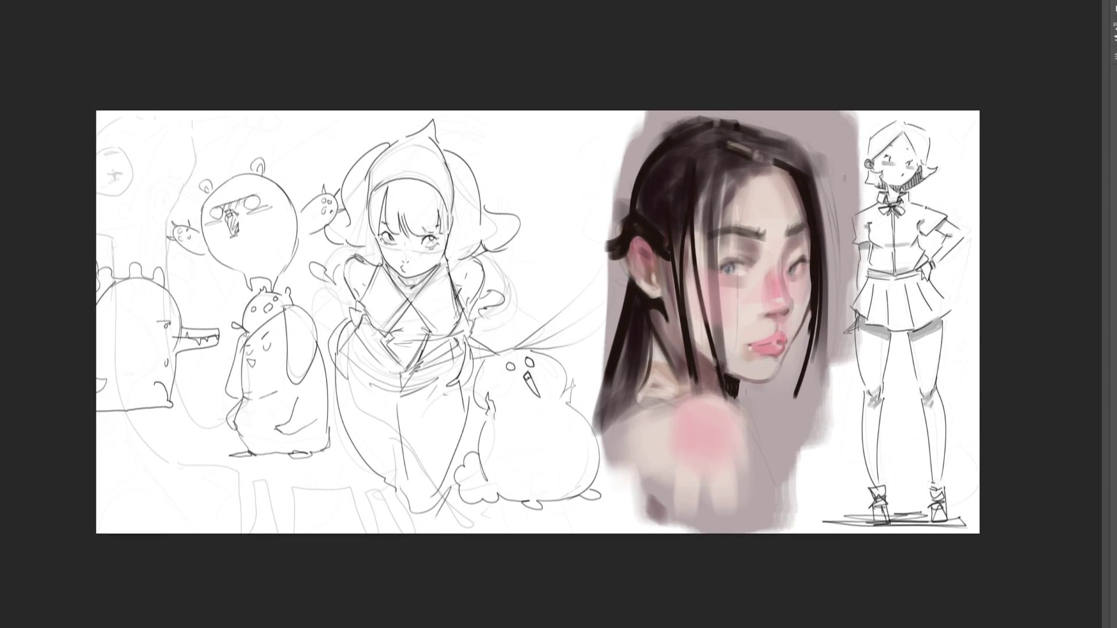
{"action": "mouse_move", "coordinate": [586, 102]}
{"action": "left_mouse_down"}
{"action": "mouse_move", "coordinate": [720, 217]}
{"action": "mouse_move", "coordinate": [873, 553]}
{"action": "left_mouse_up"}
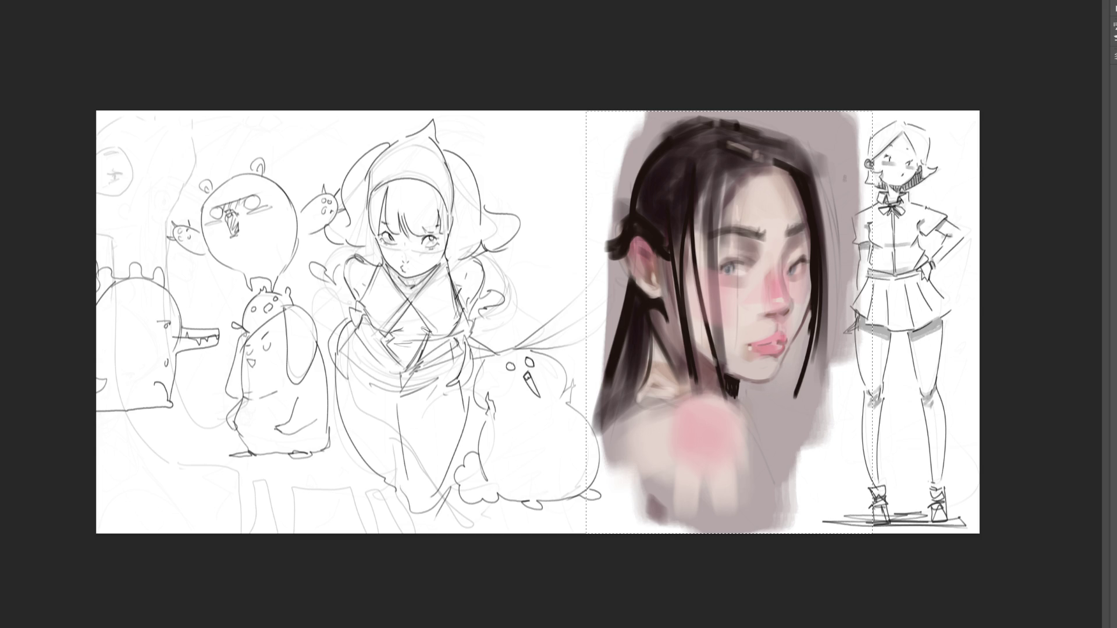
- Flip the selected head back horizontally and move it left between the sketches
{"action": "key", "text": "ctrl+z"}
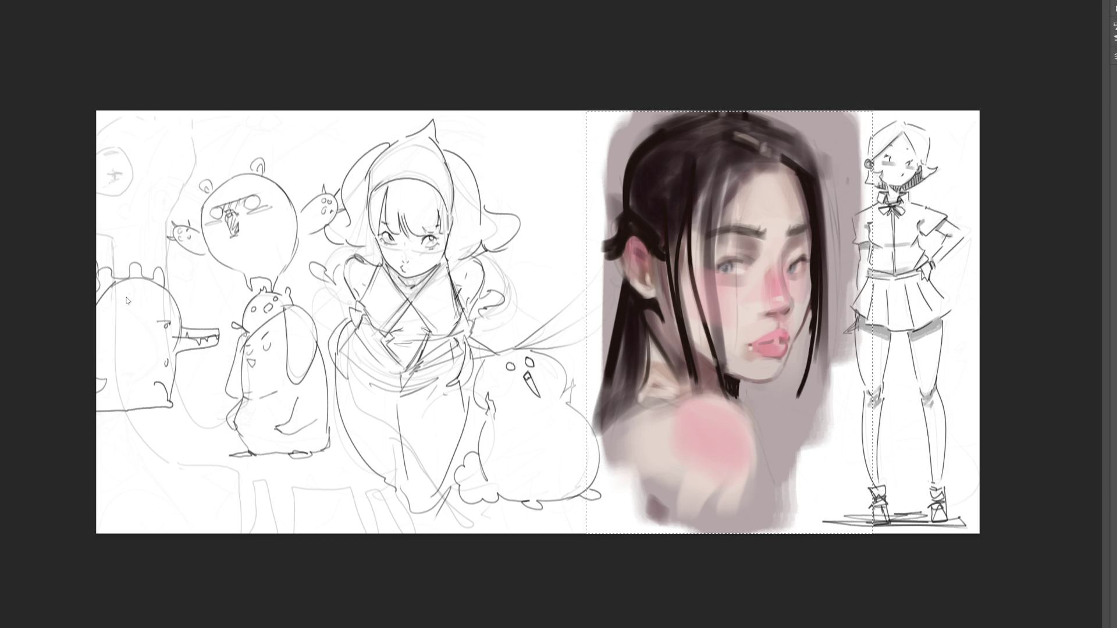
{"action": "key", "text": "ctrl+z"}
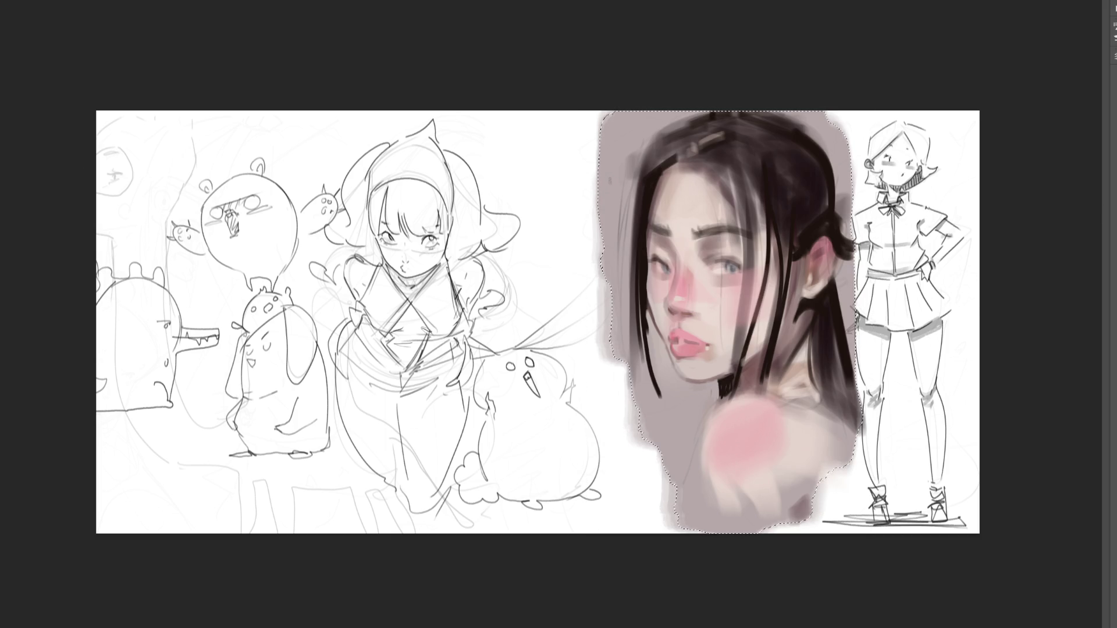
{"action": "key", "text": "ctrl+d"}
{"action": "key", "text": "ctrl+plus"}
{"action": "key", "text": "ctrl+z"}
{"action": "key", "text": "ctrl+plus"}
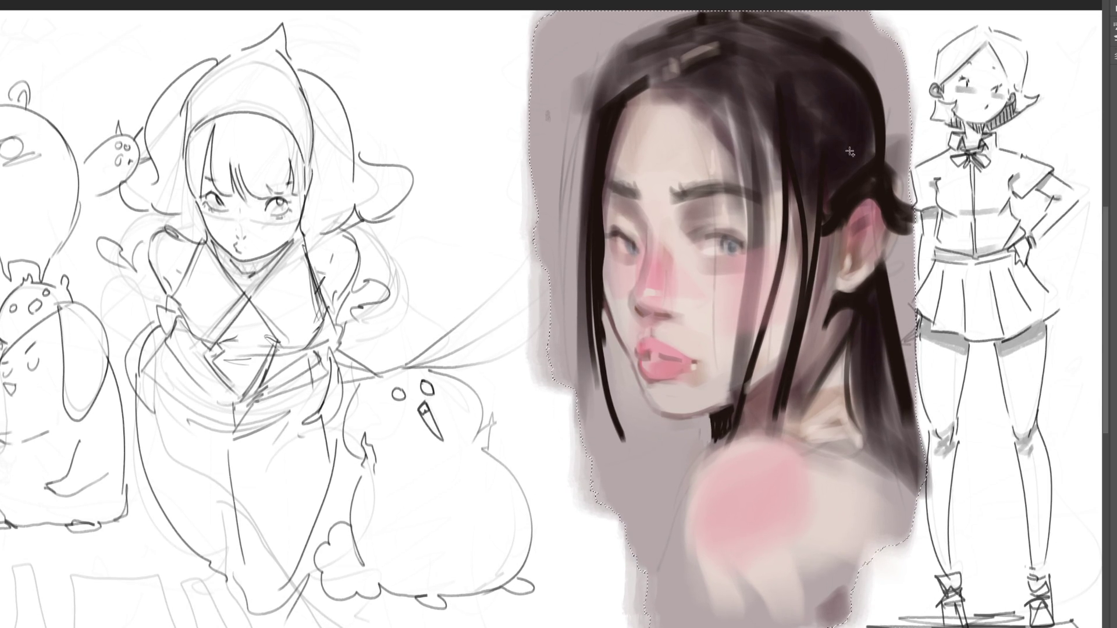
{"action": "left_click_drag", "start_coordinate": [727, 145], "coordinate": [675, 142]}
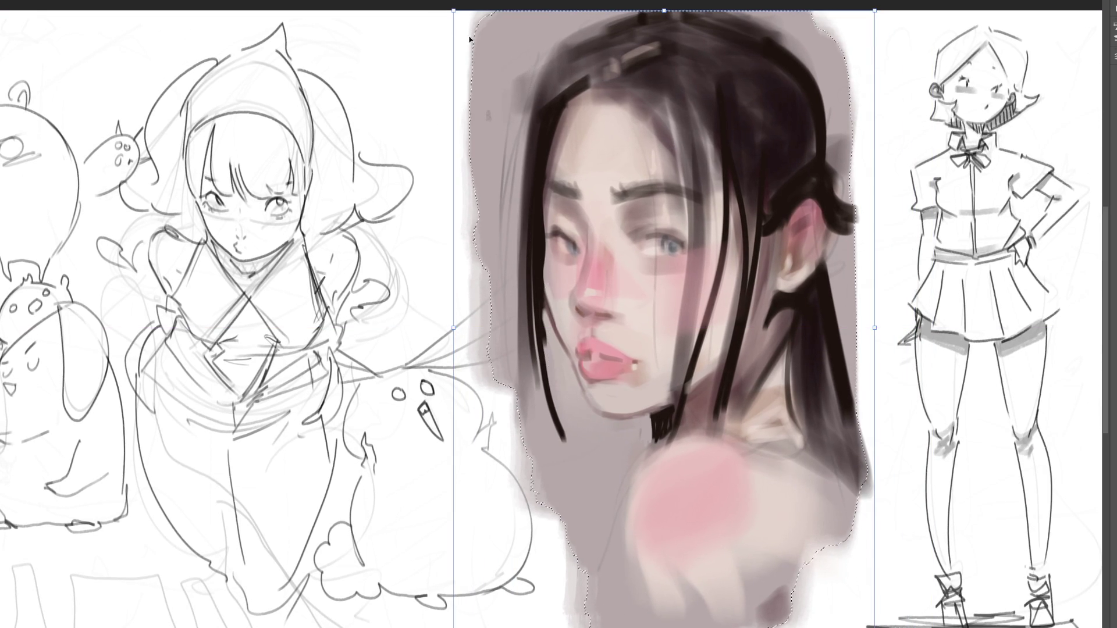
- Wash translucent grey over the hair, forehead, face and neck with a large brush
{"action": "key", "text": "b"}
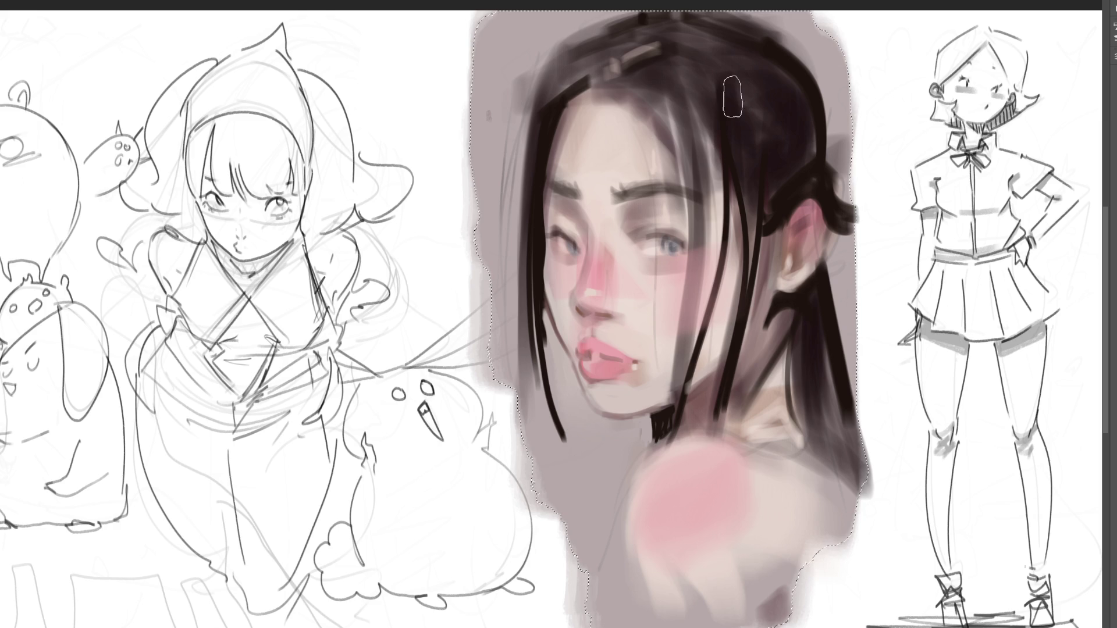
{"action": "mouse_move", "coordinate": [815, 88]}
{"action": "left_mouse_down"}
{"action": "mouse_move", "coordinate": [582, 96]}
{"action": "mouse_move", "coordinate": [757, 108]}
{"action": "mouse_move", "coordinate": [640, 117]}
{"action": "left_mouse_up"}
{"action": "mouse_move", "coordinate": [756, 216]}
{"action": "left_mouse_down"}
{"action": "mouse_move", "coordinate": [428, 283]}
{"action": "mouse_move", "coordinate": [1020, 382]}
{"action": "mouse_move", "coordinate": [437, 472]}
{"action": "mouse_move", "coordinate": [635, 533]}
{"action": "mouse_move", "coordinate": [570, 378]}
{"action": "mouse_move", "coordinate": [605, 407]}
{"action": "mouse_move", "coordinate": [762, 437]}
{"action": "mouse_move", "coordinate": [856, 539]}
{"action": "mouse_move", "coordinate": [559, 472]}
{"action": "mouse_move", "coordinate": [751, 483]}
{"action": "mouse_move", "coordinate": [617, 314]}
{"action": "mouse_move", "coordinate": [530, 140]}
{"action": "left_mouse_up"}
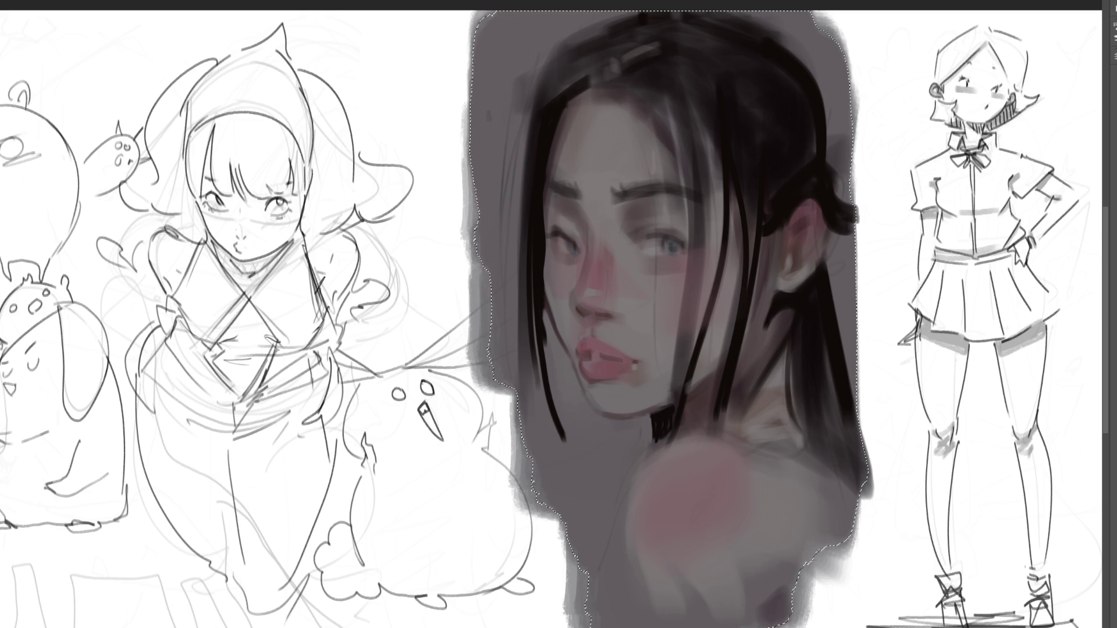
- Lighten the forehead and surrounding hair, define the hair over the forehead, and brighten the nose with pink
{"action": "mouse_move", "coordinate": [733, 174]}
{"action": "left_mouse_down"}
{"action": "mouse_move", "coordinate": [678, 319]}
{"action": "mouse_move", "coordinate": [623, 150]}
{"action": "mouse_move", "coordinate": [616, 172]}
{"action": "mouse_move", "coordinate": [705, 237]}
{"action": "mouse_move", "coordinate": [669, 117]}
{"action": "mouse_move", "coordinate": [731, 349]}
{"action": "mouse_move", "coordinate": [752, 493]}
{"action": "mouse_move", "coordinate": [681, 491]}
{"action": "left_mouse_up"}
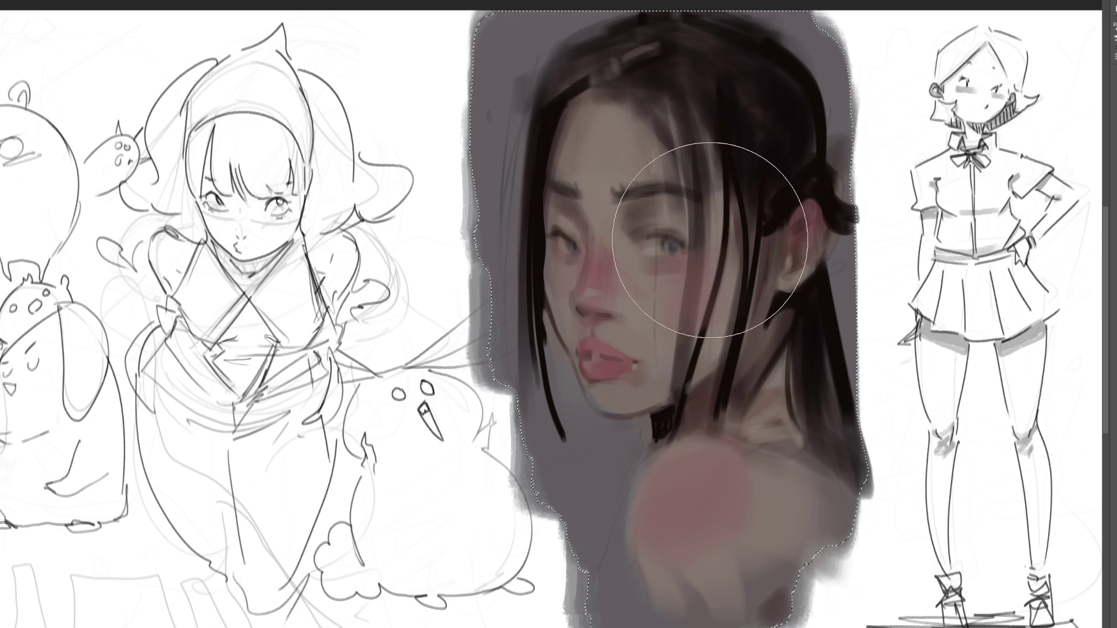
{"action": "mouse_move", "coordinate": [704, 219]}
{"action": "left_mouse_down"}
{"action": "mouse_move", "coordinate": [723, 124]}
{"action": "mouse_move", "coordinate": [726, 194]}
{"action": "mouse_move", "coordinate": [631, 105]}
{"action": "mouse_move", "coordinate": [867, 232]}
{"action": "mouse_move", "coordinate": [957, 233]}
{"action": "left_mouse_up"}
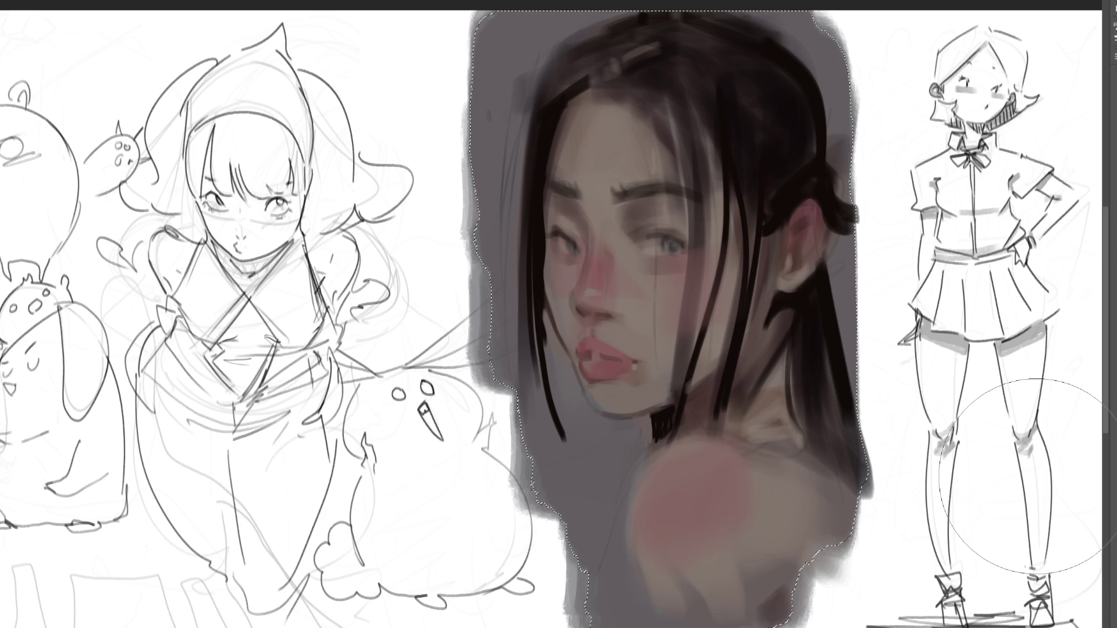
{"action": "key", "text": "bracketleft"}
{"action": "key", "text": "bracketleft"}
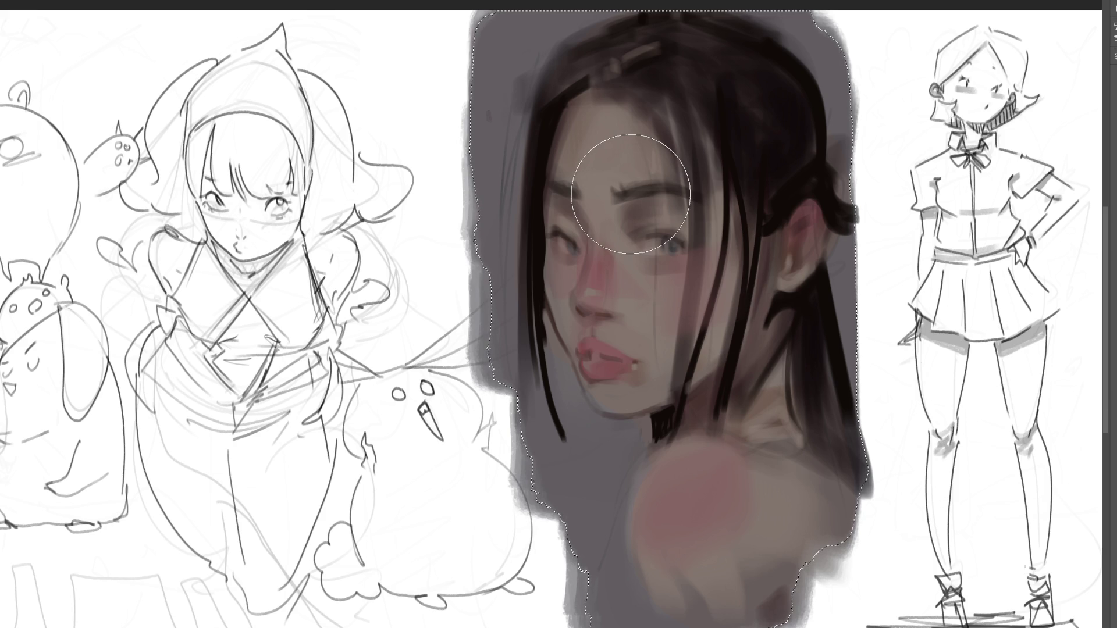
{"action": "mouse_move", "coordinate": [630, 194]}
{"action": "left_mouse_down"}
{"action": "mouse_move", "coordinate": [648, 116]}
{"action": "mouse_move", "coordinate": [625, 140]}
{"action": "left_mouse_up"}
{"action": "key", "text": "bracketleft"}
{"action": "key", "text": "bracketleft"}
{"action": "key", "text": "bracketleft"}
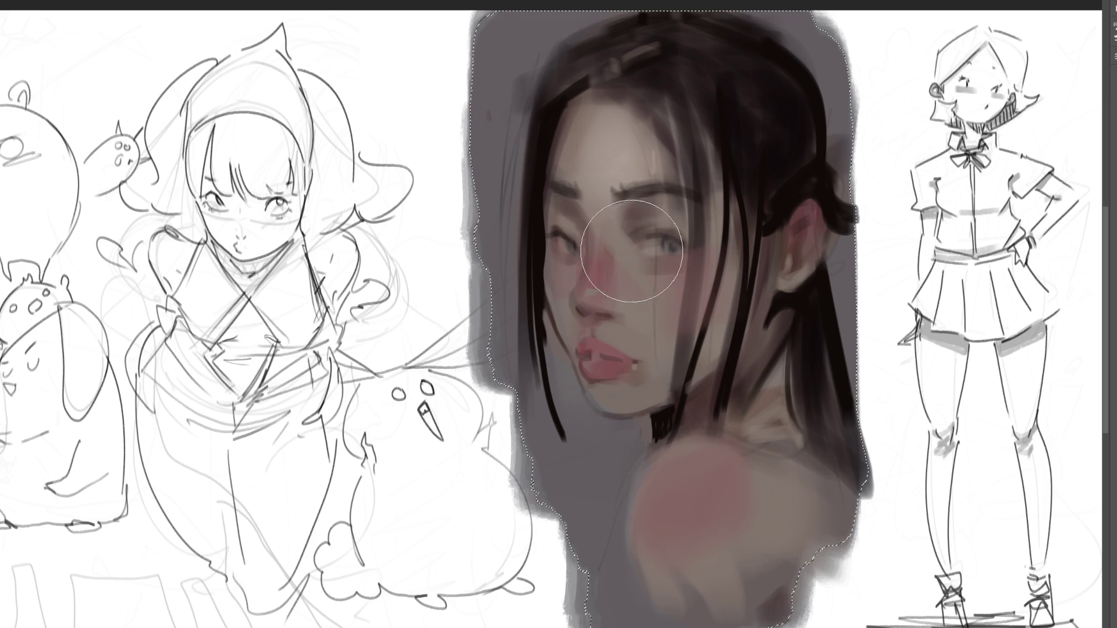
{"action": "mouse_move", "coordinate": [603, 247]}
{"action": "left_mouse_down"}
{"action": "mouse_move", "coordinate": [599, 262]}
{"action": "mouse_move", "coordinate": [613, 241]}
{"action": "left_mouse_up"}
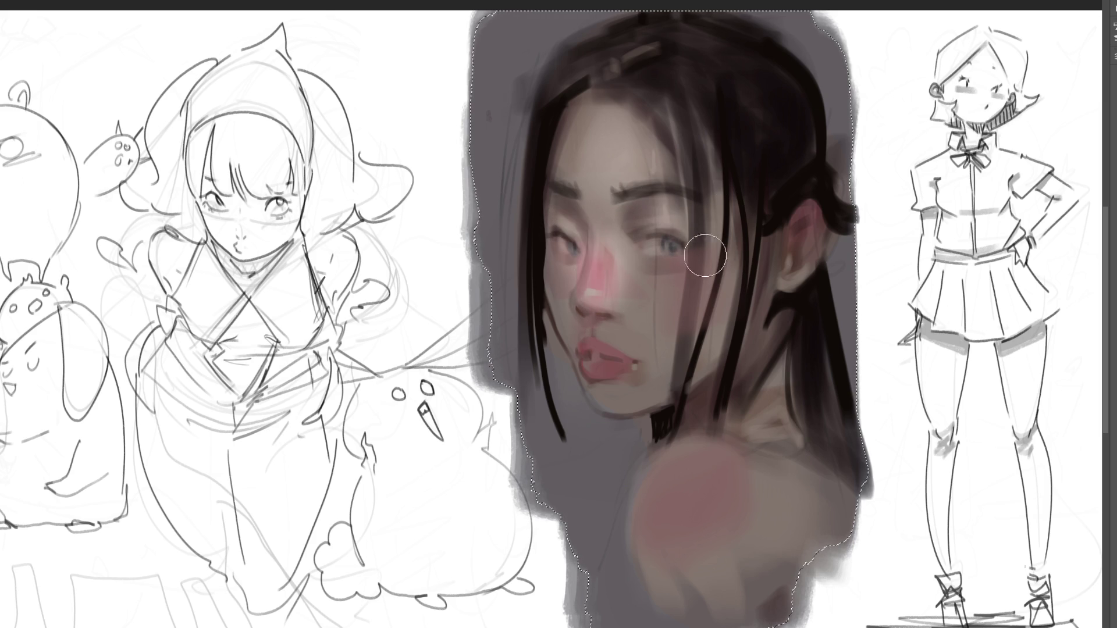
- Shade the right cheek, then lighten the chin, jaw, ear, neck highlight and pink shoulder
{"action": "mouse_move", "coordinate": [710, 262]}
{"action": "left_mouse_down"}
{"action": "mouse_move", "coordinate": [673, 339]}
{"action": "mouse_move", "coordinate": [654, 317]}
{"action": "mouse_move", "coordinate": [631, 315]}
{"action": "mouse_move", "coordinate": [589, 336]}
{"action": "mouse_move", "coordinate": [640, 346]}
{"action": "mouse_move", "coordinate": [608, 358]}
{"action": "mouse_move", "coordinate": [643, 365]}
{"action": "left_mouse_up"}
{"action": "left_click_drag", "start_coordinate": [605, 404], "coordinate": [675, 373]}
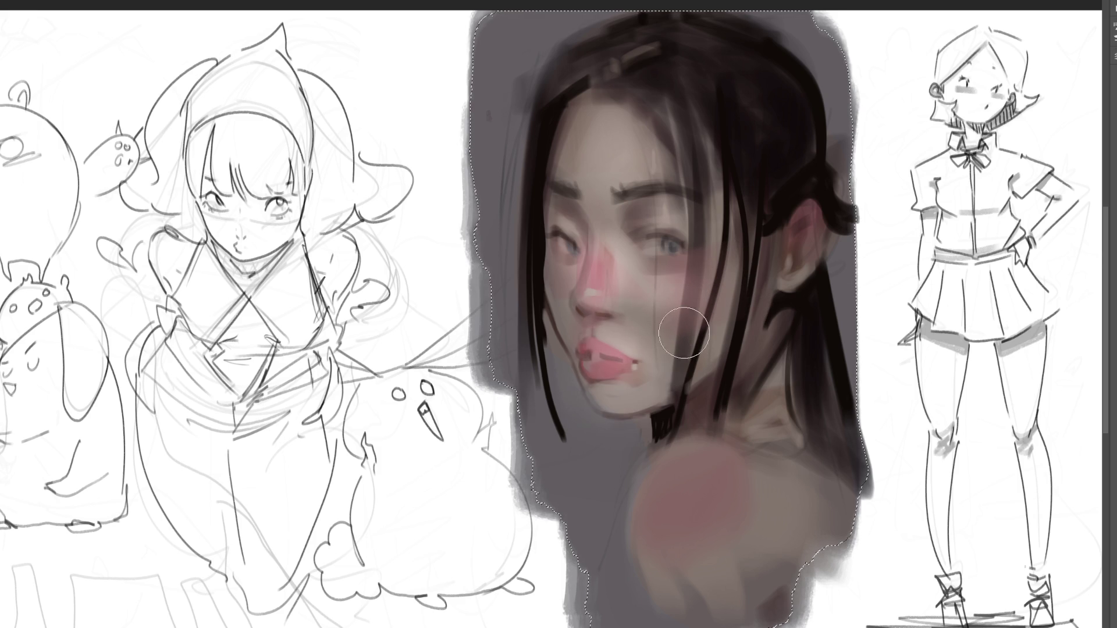
{"action": "mouse_move", "coordinate": [617, 396]}
{"action": "left_mouse_down"}
{"action": "mouse_move", "coordinate": [704, 349]}
{"action": "mouse_move", "coordinate": [678, 262]}
{"action": "left_mouse_up"}
{"action": "mouse_move", "coordinate": [750, 231]}
{"action": "left_mouse_down"}
{"action": "mouse_move", "coordinate": [815, 200]}
{"action": "mouse_move", "coordinate": [794, 274]}
{"action": "left_mouse_up"}
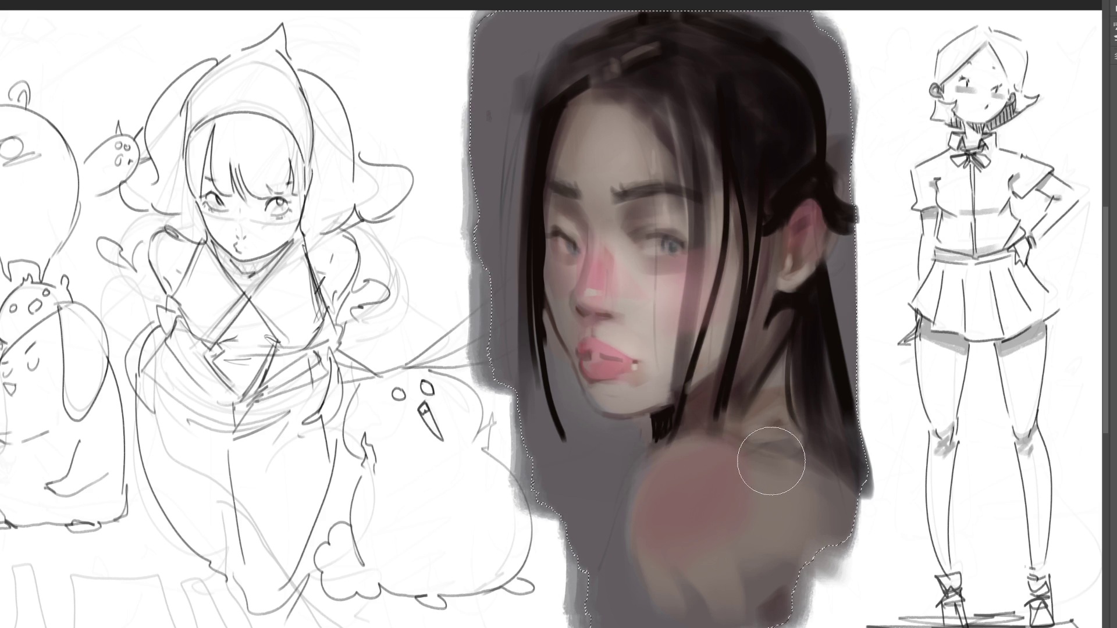
{"action": "mouse_move", "coordinate": [760, 462]}
{"action": "left_mouse_down"}
{"action": "mouse_move", "coordinate": [778, 419]}
{"action": "mouse_move", "coordinate": [771, 407]}
{"action": "left_mouse_up"}
{"action": "left_click_drag", "start_coordinate": [760, 516], "coordinate": [803, 349]}
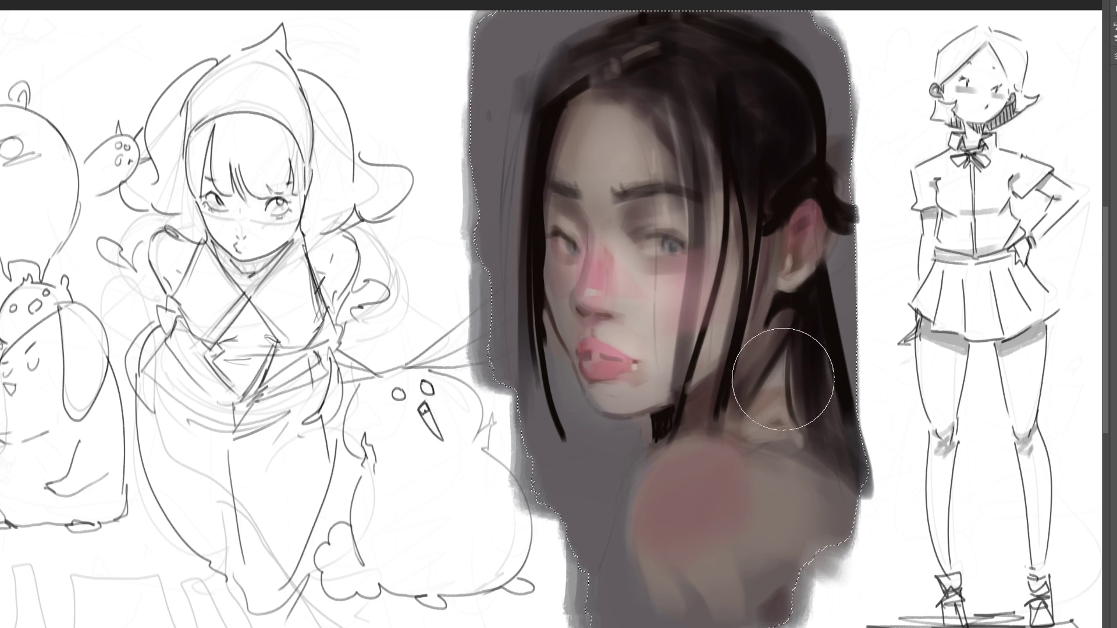
{"action": "mouse_move", "coordinate": [748, 531]}
{"action": "left_mouse_down"}
{"action": "mouse_move", "coordinate": [681, 479]}
{"action": "mouse_move", "coordinate": [713, 487]}
{"action": "mouse_move", "coordinate": [704, 487]}
{"action": "mouse_move", "coordinate": [720, 512]}
{"action": "mouse_move", "coordinate": [698, 521]}
{"action": "mouse_move", "coordinate": [716, 503]}
{"action": "left_mouse_up"}
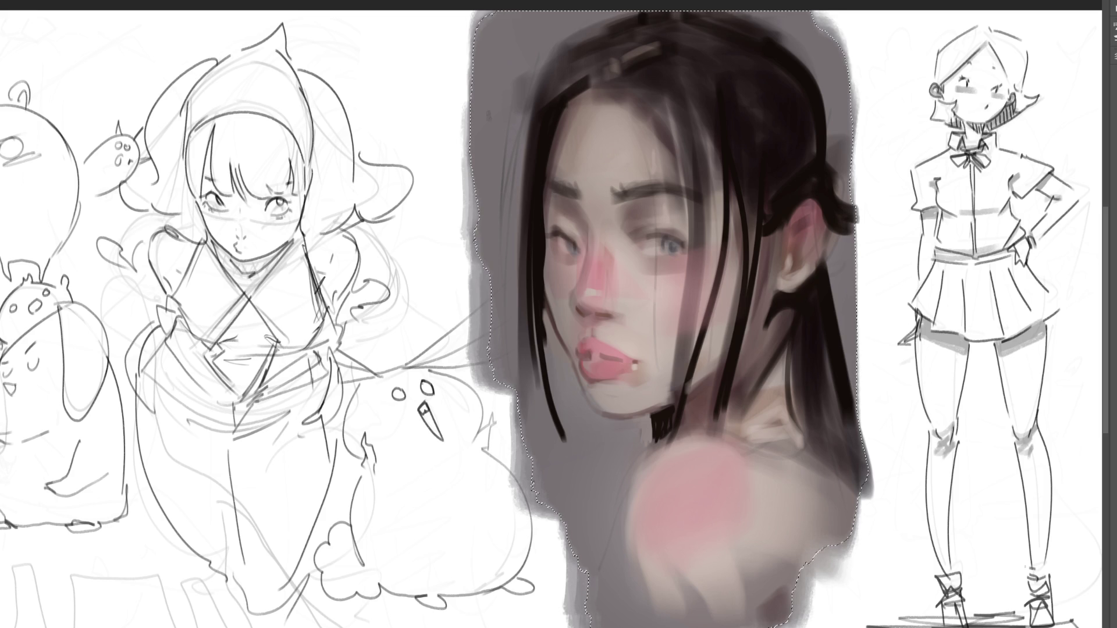
- Deselect the portrait, paint a dark hair stroke beside the ear, undo a stray dab, and resize the brush
{"action": "key", "text": "ctrl+d"}
{"action": "left_click_drag", "start_coordinate": [860, 321], "coordinate": [785, 303]}
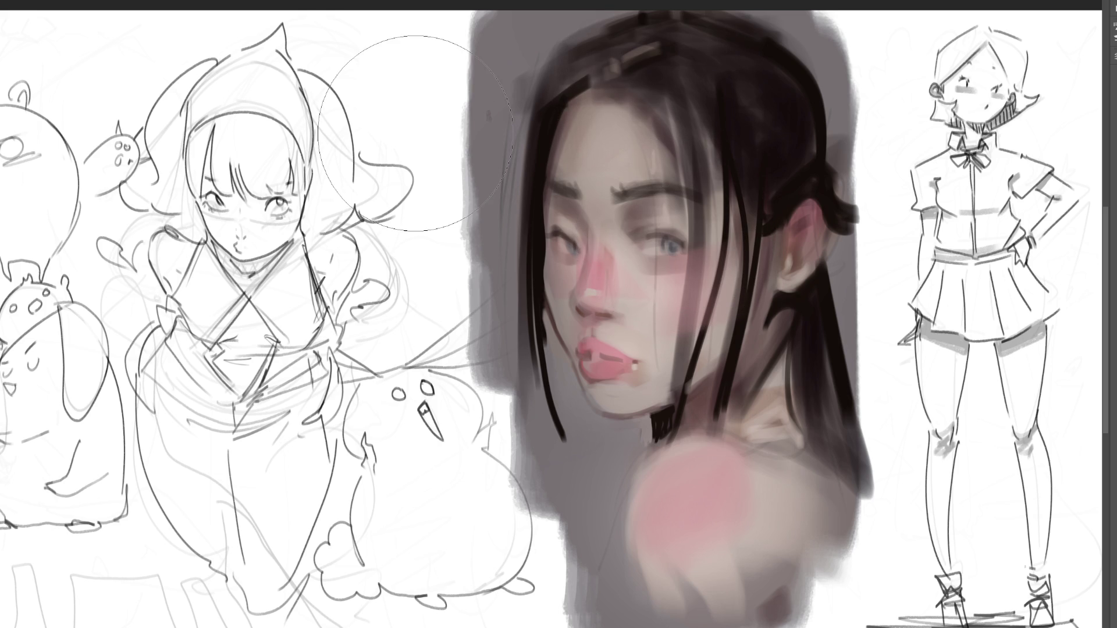
{"action": "left_click", "coordinate": [329, 105]}
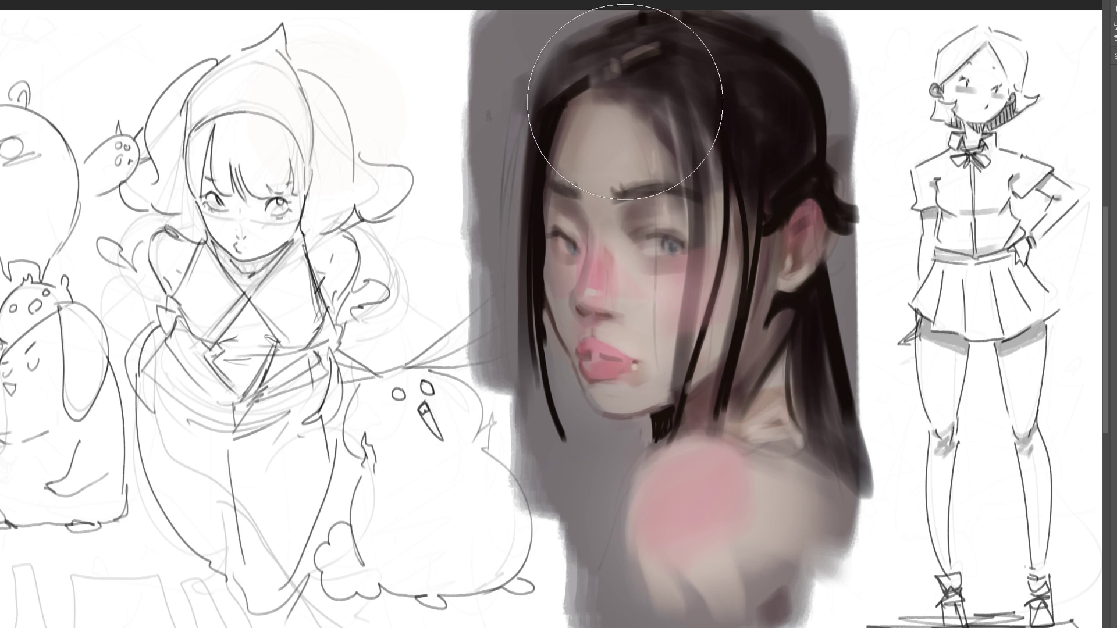
{"action": "key", "text": "ctrl+z"}
{"action": "key", "text": "bracketleft"}
{"action": "key", "text": "bracketleft"}
{"action": "key", "text": "bracketleft"}
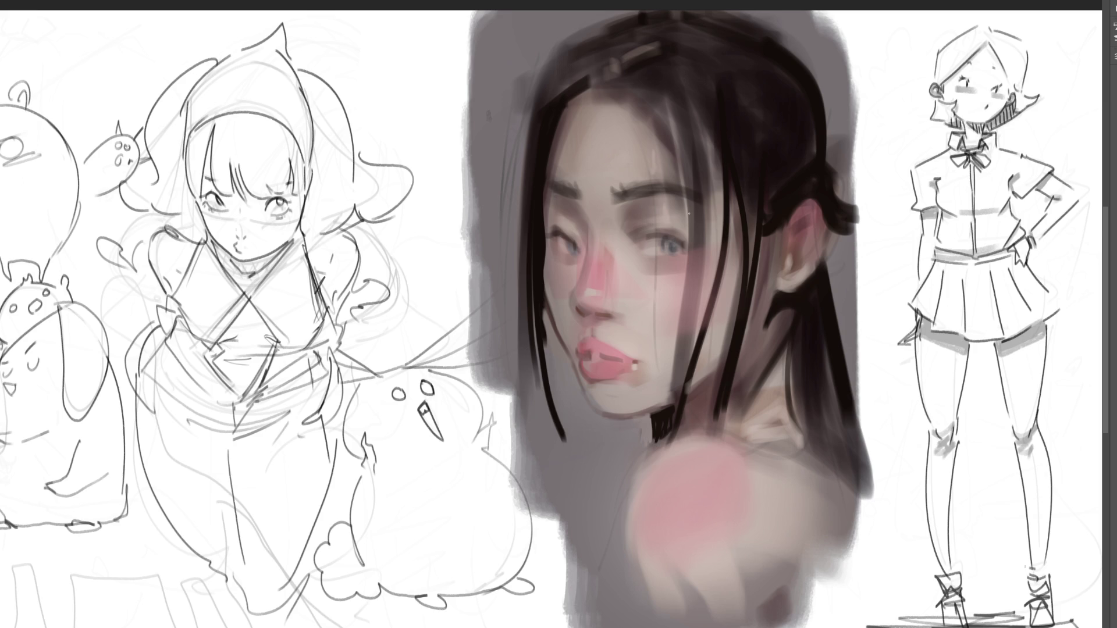
{"action": "key", "text": "bracketright"}
{"action": "key", "text": "bracketright"}
{"action": "key", "text": "bracketright"}
- Darken the right upper eyelid and the left-lid crease, add red at the inner corner, then sample forehead skin
{"action": "key", "text": "bracketleft"}
{"action": "key", "text": "bracketleft"}
{"action": "key", "text": "bracketleft"}
{"action": "key", "text": "bracketleft"}
{"action": "key", "text": "bracketleft"}
{"action": "key", "text": "bracketleft"}
{"action": "left_click_drag", "start_coordinate": [649, 235], "coordinate": [685, 235]}
{"action": "mouse_move", "coordinate": [648, 234]}
{"action": "left_mouse_down"}
{"action": "mouse_move", "coordinate": [690, 235]}
{"action": "mouse_move", "coordinate": [647, 235]}
{"action": "mouse_move", "coordinate": [682, 236]}
{"action": "mouse_move", "coordinate": [666, 235]}
{"action": "left_mouse_up"}
{"action": "left_click_drag", "start_coordinate": [684, 236], "coordinate": [684, 239]}
{"action": "left_click_drag", "start_coordinate": [547, 233], "coordinate": [590, 257]}
{"action": "left_click_drag", "start_coordinate": [553, 243], "coordinate": [556, 249]}
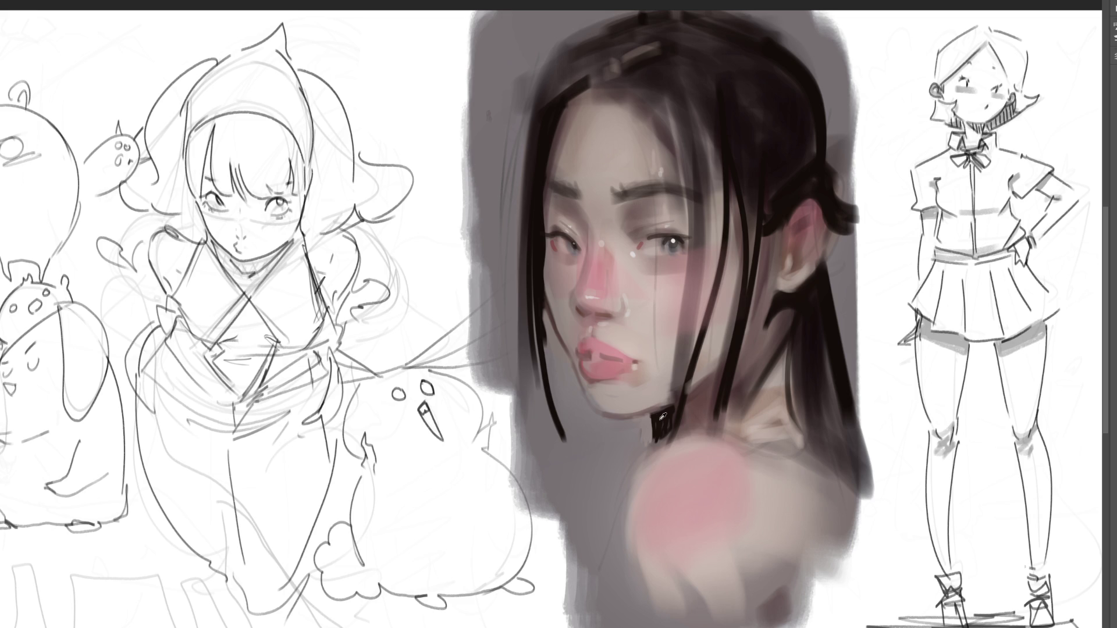
{"action": "left_click", "coordinate": [562, 174], "text": "alt"}
- Using sampled forehead skin, add pink at the hairline and deepen red in the inner ear fold
{"action": "left_click", "coordinate": [555, 170], "text": "alt"}
{"action": "mouse_move", "coordinate": [642, 108]}
{"action": "left_mouse_down"}
{"action": "mouse_move", "coordinate": [605, 92]}
{"action": "mouse_move", "coordinate": [632, 98]}
{"action": "mouse_move", "coordinate": [675, 142]}
{"action": "left_mouse_up"}
{"action": "mouse_move", "coordinate": [658, 87]}
{"action": "left_mouse_down"}
{"action": "mouse_move", "coordinate": [649, 129]}
{"action": "mouse_move", "coordinate": [638, 107]}
{"action": "mouse_move", "coordinate": [657, 111]}
{"action": "mouse_move", "coordinate": [587, 96]}
{"action": "mouse_move", "coordinate": [652, 98]}
{"action": "mouse_move", "coordinate": [608, 92]}
{"action": "left_mouse_up"}
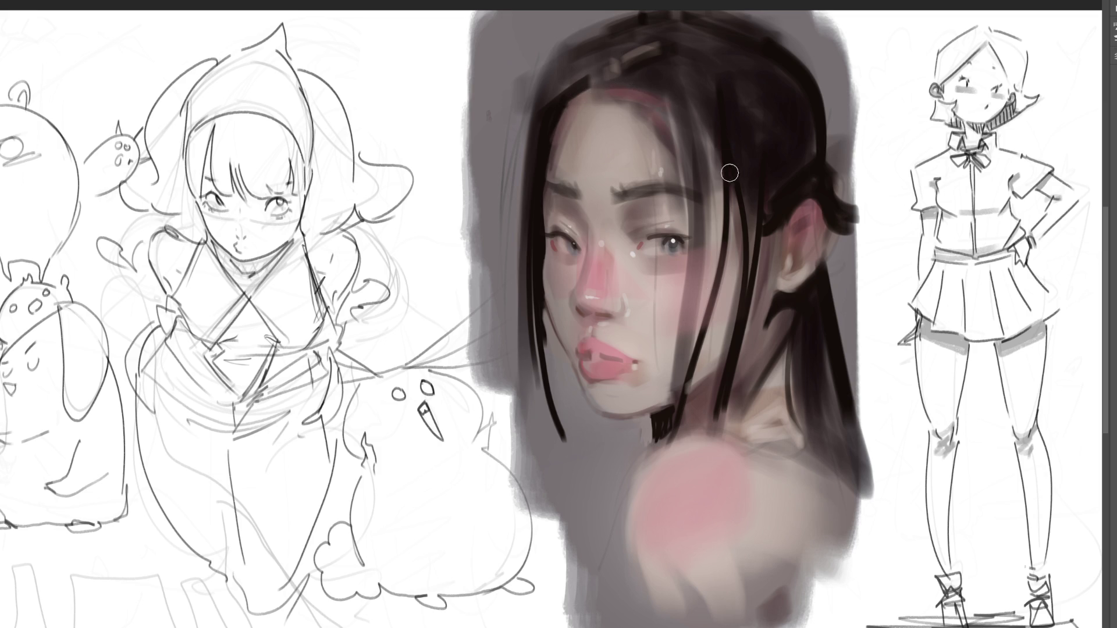
{"action": "left_click_drag", "start_coordinate": [733, 173], "coordinate": [734, 202]}
{"action": "left_click_drag", "start_coordinate": [795, 229], "coordinate": [812, 219]}
{"action": "left_click_drag", "start_coordinate": [796, 244], "coordinate": [789, 268]}
{"action": "left_click_drag", "start_coordinate": [813, 254], "coordinate": [805, 268]}
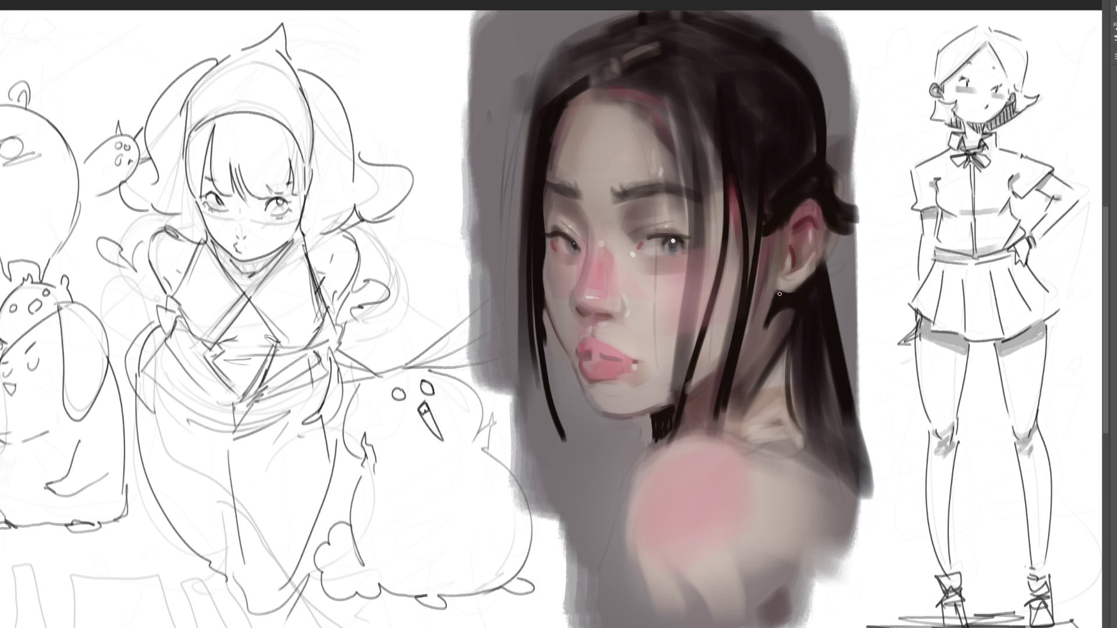
- Paint warm brown and thin hair strands down the neck, and highlight the shoulder's upper edge
{"action": "left_click_drag", "start_coordinate": [778, 295], "coordinate": [769, 319]}
{"action": "left_click_drag", "start_coordinate": [786, 349], "coordinate": [782, 433]}
{"action": "left_click_drag", "start_coordinate": [793, 378], "coordinate": [797, 406]}
{"action": "left_click_drag", "start_coordinate": [642, 454], "coordinate": [695, 432]}
{"action": "key", "text": "bracketright"}
- Highlight the shoulder edges and cover the pink shoulder with beige skin tone using a larger brush
{"action": "left_click_drag", "start_coordinate": [646, 466], "coordinate": [640, 526]}
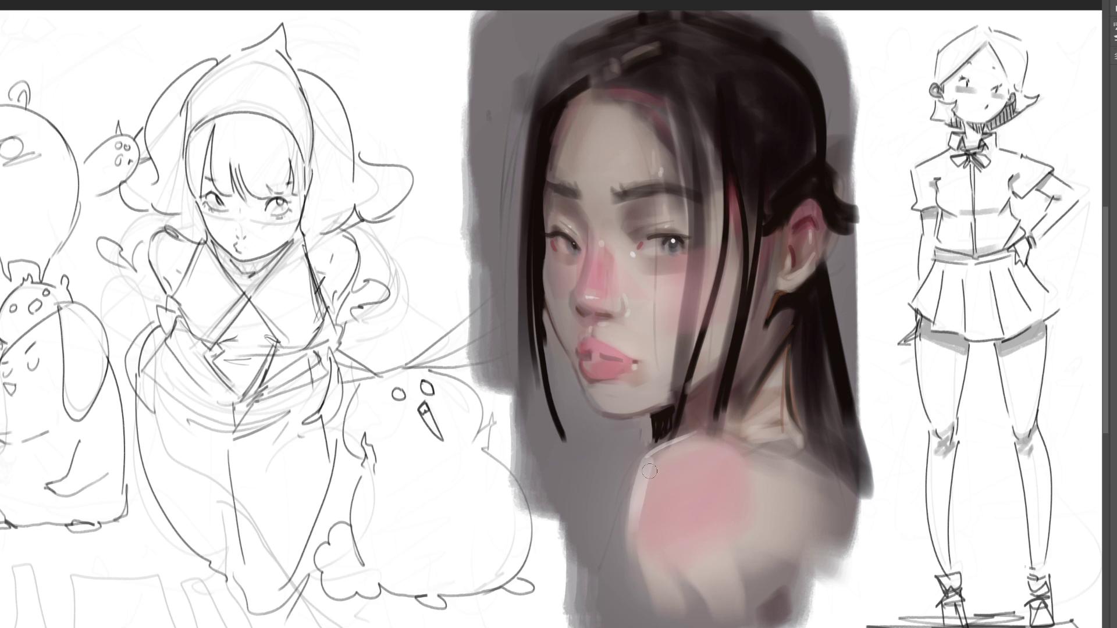
{"action": "left_click_drag", "start_coordinate": [643, 465], "coordinate": [688, 437]}
{"action": "key", "text": "bracketright"}
{"action": "key", "text": "bracketright"}
{"action": "key", "text": "bracketright"}
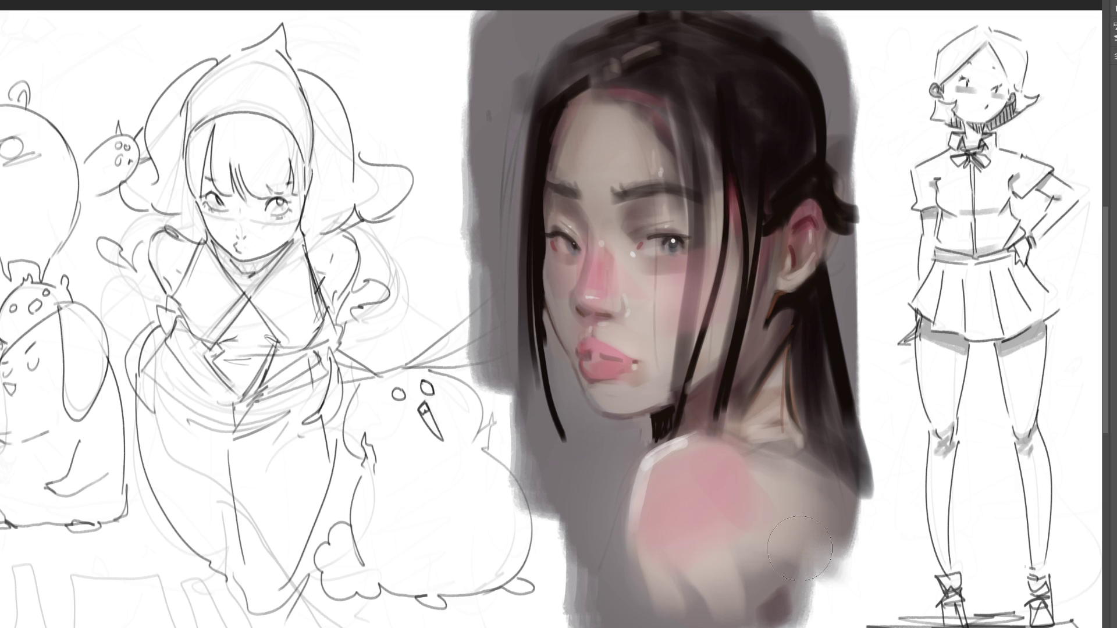
{"action": "mouse_move", "coordinate": [779, 506]}
{"action": "left_mouse_down"}
{"action": "mouse_move", "coordinate": [704, 461]}
{"action": "mouse_move", "coordinate": [729, 473]}
{"action": "left_mouse_up"}
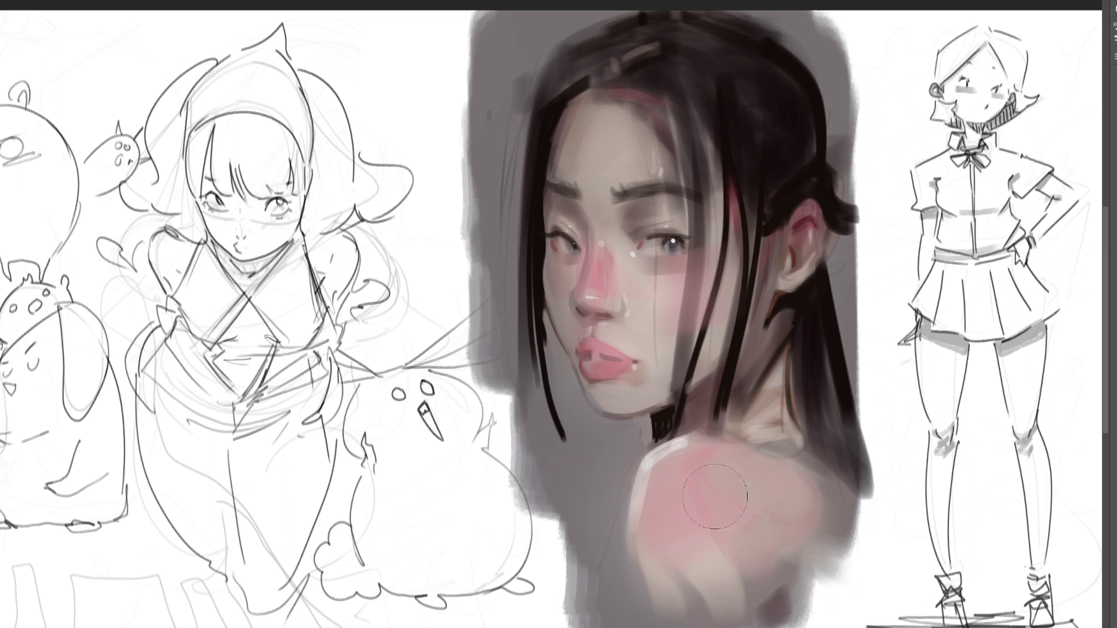
{"action": "mouse_move", "coordinate": [722, 489]}
{"action": "left_mouse_down"}
{"action": "mouse_move", "coordinate": [760, 499]}
{"action": "mouse_move", "coordinate": [733, 506]}
{"action": "left_mouse_up"}
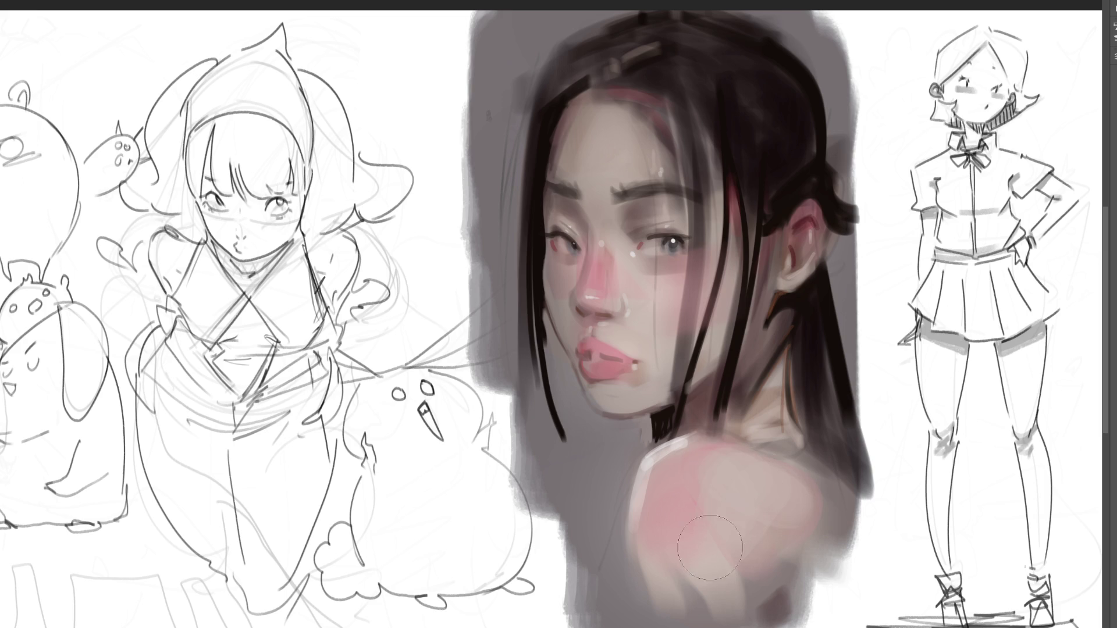
{"action": "mouse_move", "coordinate": [750, 557]}
{"action": "left_mouse_down"}
{"action": "mouse_move", "coordinate": [742, 483]}
{"action": "mouse_move", "coordinate": [710, 499]}
{"action": "mouse_move", "coordinate": [735, 464]}
{"action": "mouse_move", "coordinate": [750, 489]}
{"action": "mouse_move", "coordinate": [676, 472]}
{"action": "mouse_move", "coordinate": [698, 472]}
{"action": "mouse_move", "coordinate": [783, 531]}
{"action": "left_mouse_up"}
- With a smaller brush, deepen the shadow under the right eye and repaint skin beside the left eye
{"action": "key", "text": "bracketleft"}
{"action": "key", "text": "bracketleft"}
{"action": "key", "text": "bracketleft"}
{"action": "left_click_drag", "start_coordinate": [642, 261], "coordinate": [683, 265]}
{"action": "left_click_drag", "start_coordinate": [646, 266], "coordinate": [687, 262]}
{"action": "mouse_move", "coordinate": [582, 263]}
{"action": "left_mouse_down"}
{"action": "mouse_move", "coordinate": [550, 253]}
{"action": "mouse_move", "coordinate": [562, 268]}
{"action": "mouse_move", "coordinate": [558, 259]}
{"action": "left_mouse_up"}
- Add a white highlight on the nose tip
{"action": "left_click_drag", "start_coordinate": [589, 298], "coordinate": [582, 308]}
- Shade the side of the nose, lighten its bridge, and add fine hairs along the right eyebrow
{"action": "left_click_drag", "start_coordinate": [572, 293], "coordinate": [574, 305]}
{"action": "key", "text": "ctrl+z"}
{"action": "key", "text": "ctrl+shift+z"}
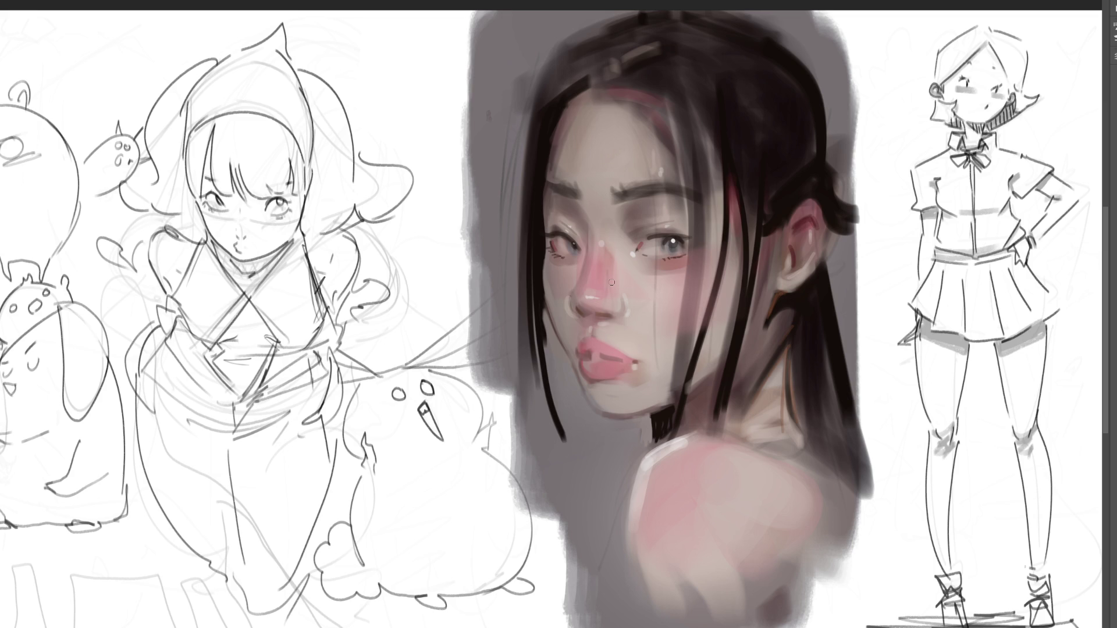
{"action": "left_click_drag", "start_coordinate": [602, 245], "coordinate": [598, 264]}
{"action": "left_click_drag", "start_coordinate": [638, 192], "coordinate": [688, 192]}
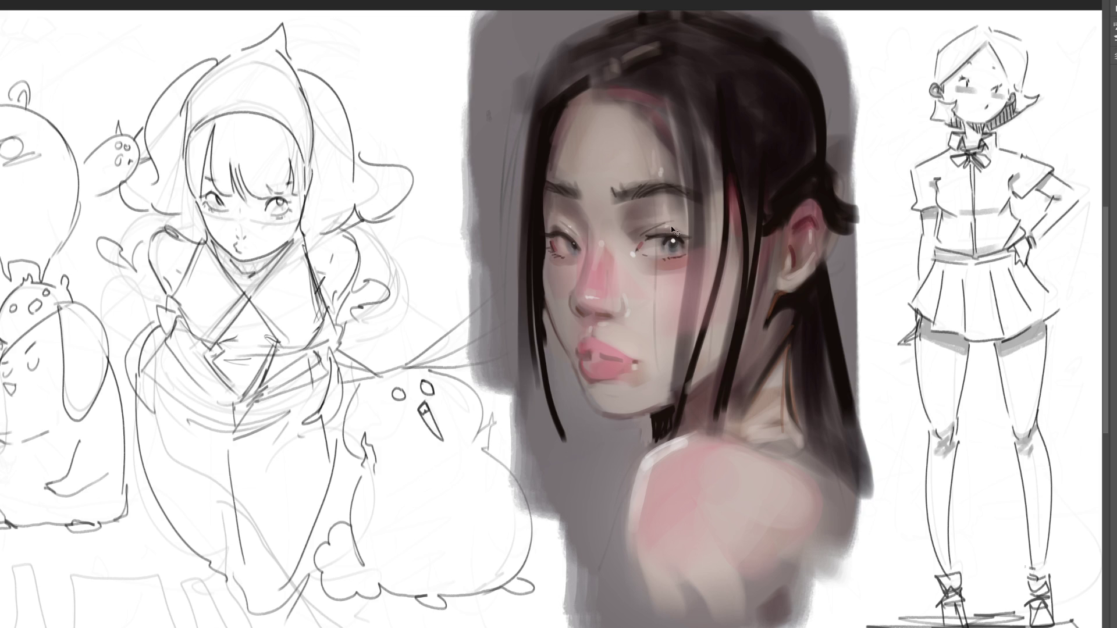
- Darken the right and left upper lids, then paint pale skin tone over the forehead's pink patch
{"action": "left_click_drag", "start_coordinate": [643, 228], "coordinate": [675, 222]}
{"action": "left_click_drag", "start_coordinate": [552, 224], "coordinate": [563, 223]}
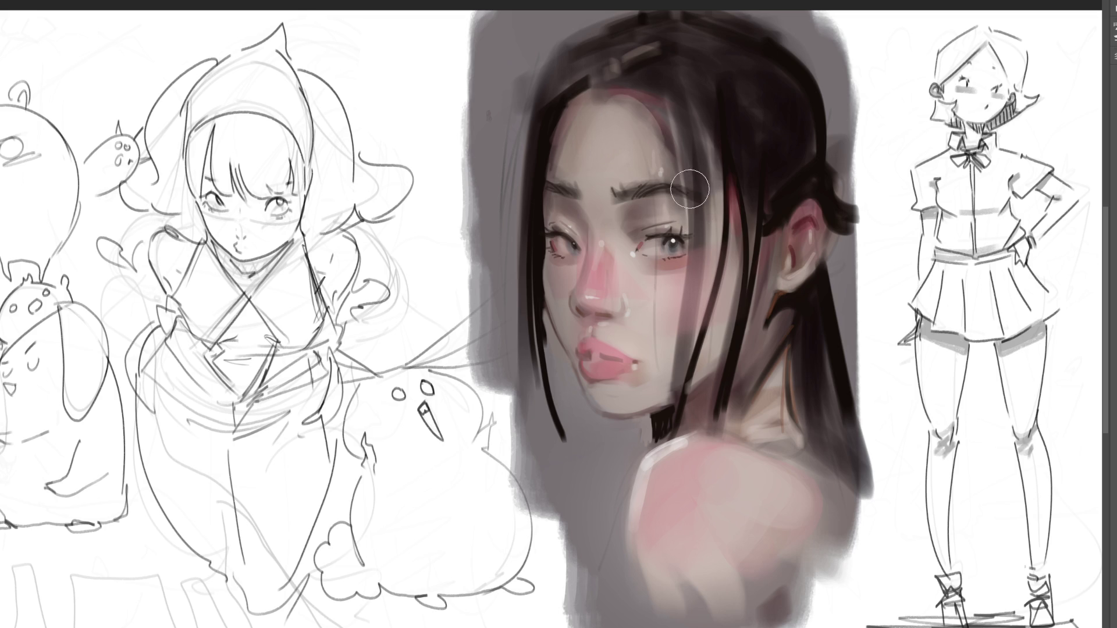
{"action": "mouse_move", "coordinate": [663, 148]}
{"action": "left_mouse_down"}
{"action": "mouse_move", "coordinate": [611, 99]}
{"action": "mouse_move", "coordinate": [651, 134]}
{"action": "left_mouse_up"}
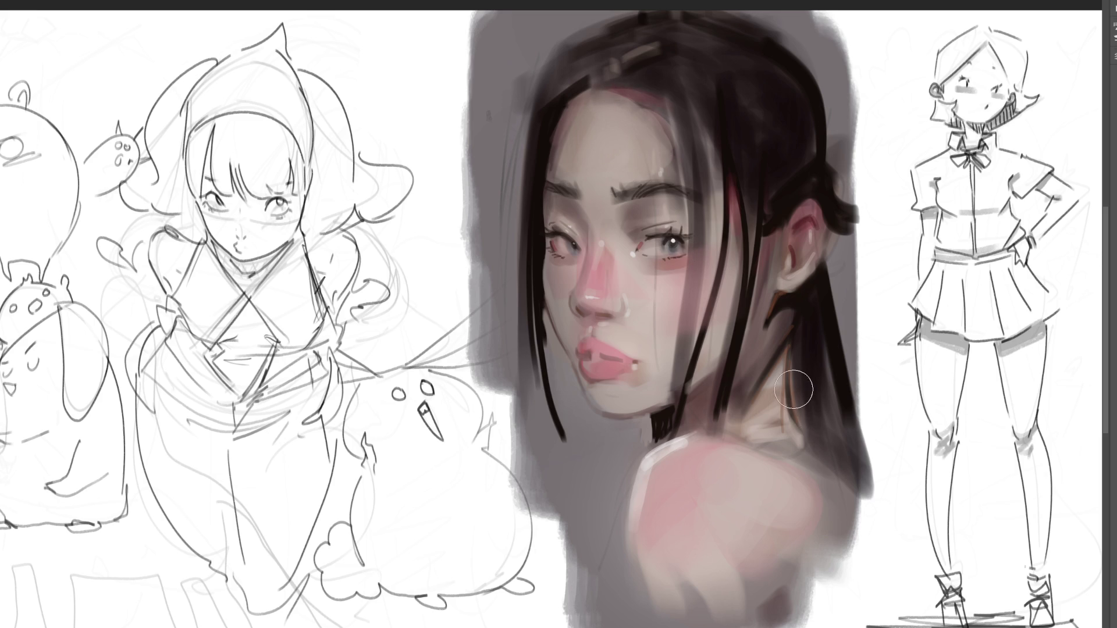
{"action": "left_click_drag", "start_coordinate": [608, 103], "coordinate": [671, 195]}
{"action": "mouse_move", "coordinate": [626, 97]}
{"action": "left_mouse_down"}
{"action": "mouse_move", "coordinate": [608, 99]}
{"action": "mouse_move", "coordinate": [658, 151]}
{"action": "mouse_move", "coordinate": [618, 106]}
{"action": "mouse_move", "coordinate": [669, 192]}
{"action": "left_mouse_up"}
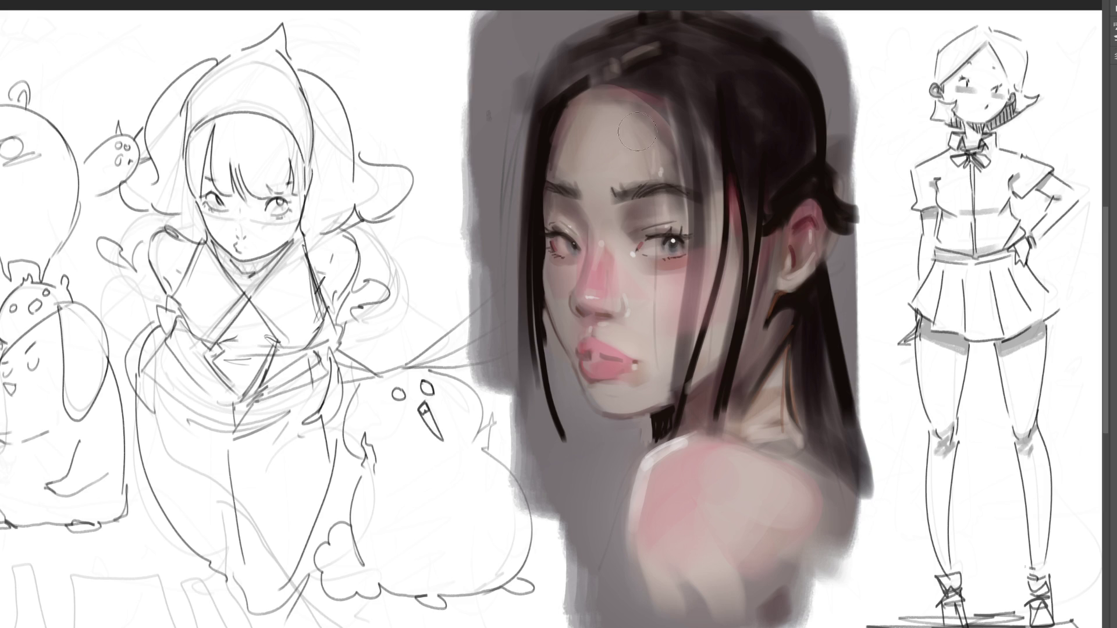
- Repaint the forehead, brow-side strand, right cheek and neck shadow in light skin tones, then halve the brush
{"action": "left_click_drag", "start_coordinate": [599, 88], "coordinate": [669, 186]}
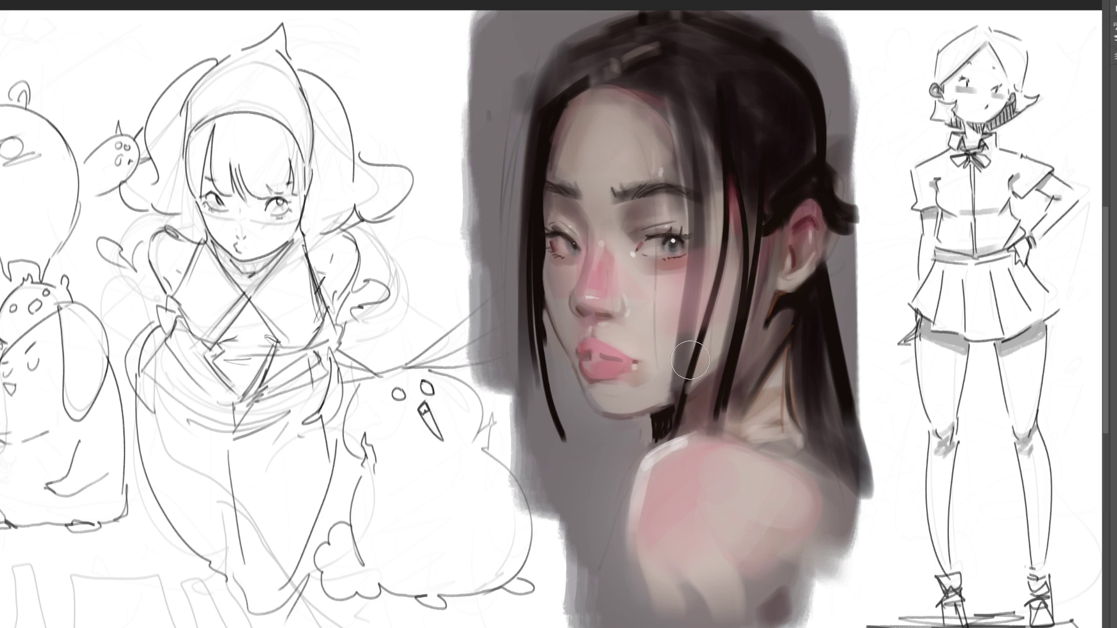
{"action": "mouse_move", "coordinate": [666, 131]}
{"action": "left_mouse_down"}
{"action": "mouse_move", "coordinate": [666, 191]}
{"action": "mouse_move", "coordinate": [681, 209]}
{"action": "left_mouse_up"}
{"action": "mouse_move", "coordinate": [675, 278]}
{"action": "left_mouse_down"}
{"action": "mouse_move", "coordinate": [648, 313]}
{"action": "mouse_move", "coordinate": [664, 329]}
{"action": "left_mouse_up"}
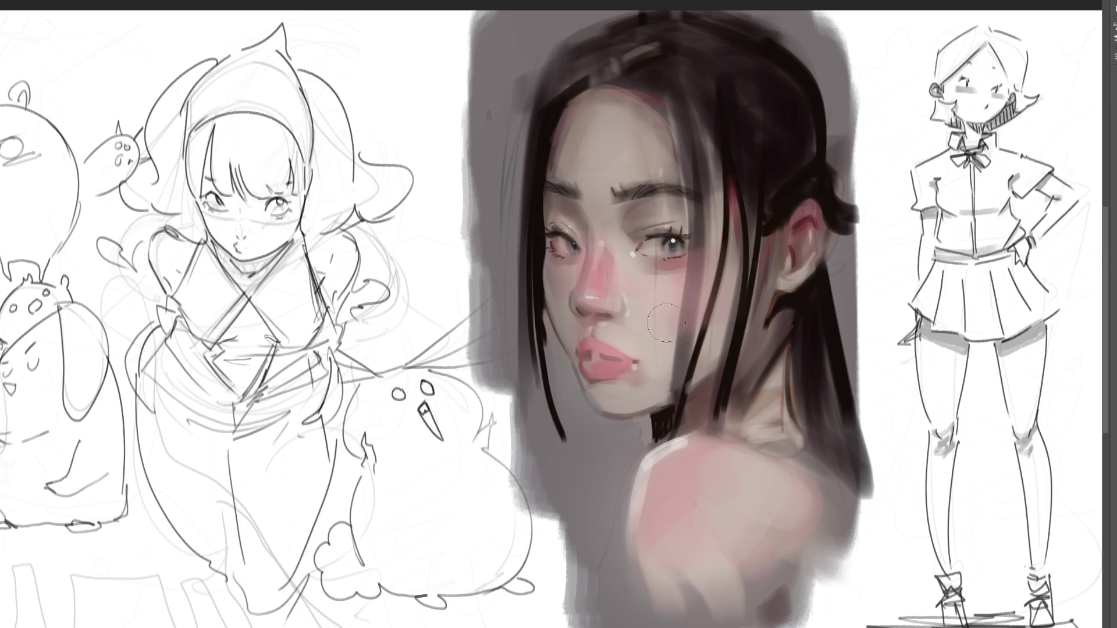
{"action": "left_click_drag", "start_coordinate": [698, 372], "coordinate": [709, 386]}
{"action": "key", "text": "bracketleft"}
{"action": "key", "text": "bracketleft"}
{"action": "key", "text": "bracketleft"}
{"action": "key", "text": "bracketleft"}
{"action": "key", "text": "bracketleft"}
{"action": "key", "text": "bracketleft"}
{"action": "key", "text": "bracketleft"}
- Paint thin dark hair strands from the hairline across the face and past the right cheek, darkening the crown
{"action": "left_click_drag", "start_coordinate": [660, 107], "coordinate": [668, 336]}
{"action": "mouse_move", "coordinate": [608, 68]}
{"action": "left_mouse_down"}
{"action": "mouse_move", "coordinate": [696, 195]}
{"action": "mouse_move", "coordinate": [693, 393]}
{"action": "left_mouse_up"}
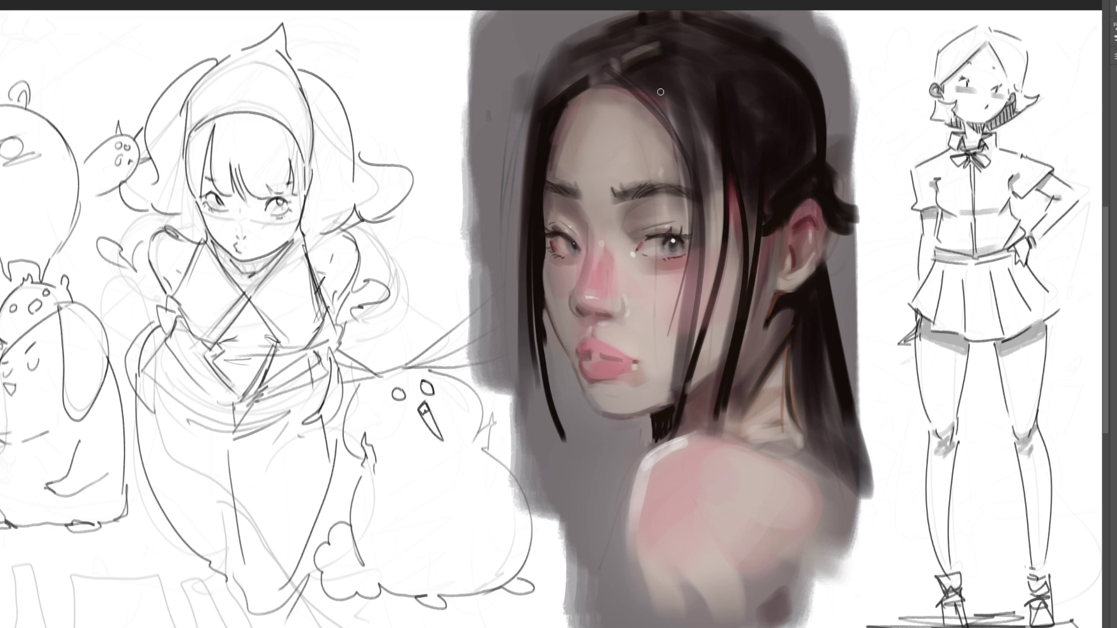
{"action": "left_click_drag", "start_coordinate": [609, 66], "coordinate": [663, 352]}
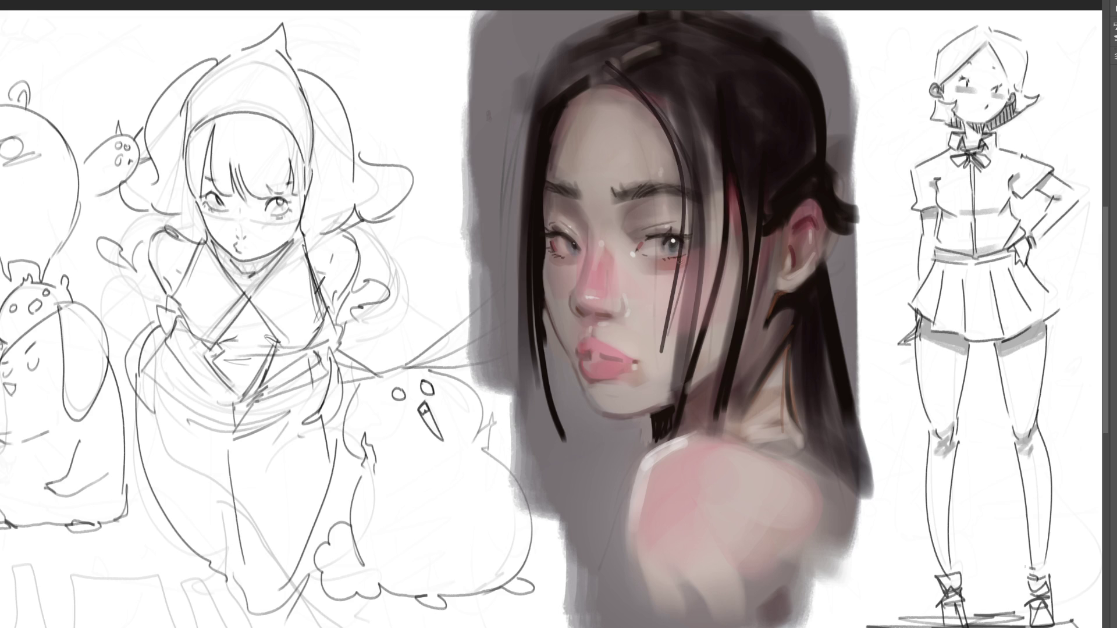
{"action": "key", "text": "ctrl+z"}
{"action": "left_click_drag", "start_coordinate": [611, 68], "coordinate": [675, 358]}
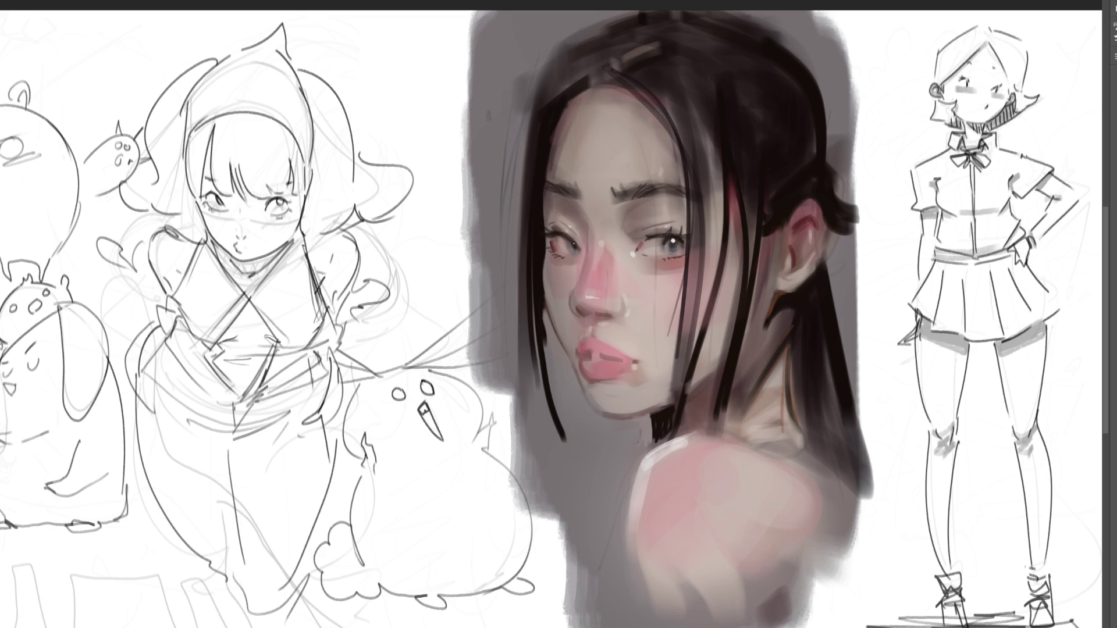
{"action": "mouse_move", "coordinate": [662, 86]}
{"action": "left_mouse_down"}
{"action": "mouse_move", "coordinate": [698, 291]}
{"action": "mouse_move", "coordinate": [688, 369]}
{"action": "left_mouse_up"}
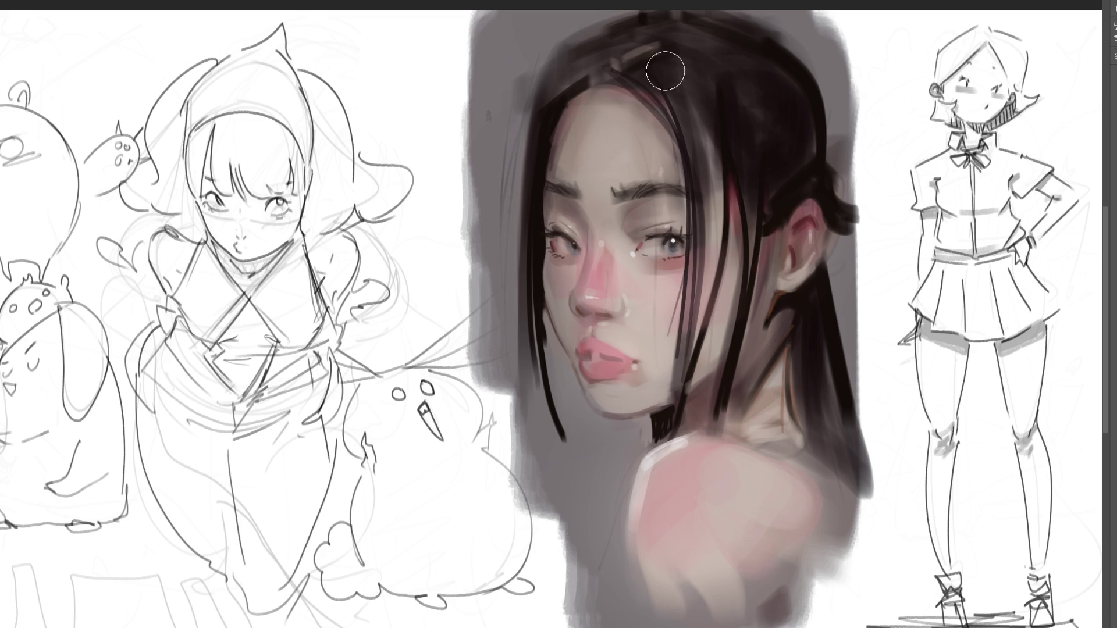
{"action": "left_click_drag", "start_coordinate": [662, 64], "coordinate": [691, 363]}
{"action": "left_click_drag", "start_coordinate": [710, 138], "coordinate": [678, 385]}
{"action": "left_click_drag", "start_coordinate": [727, 187], "coordinate": [699, 371]}
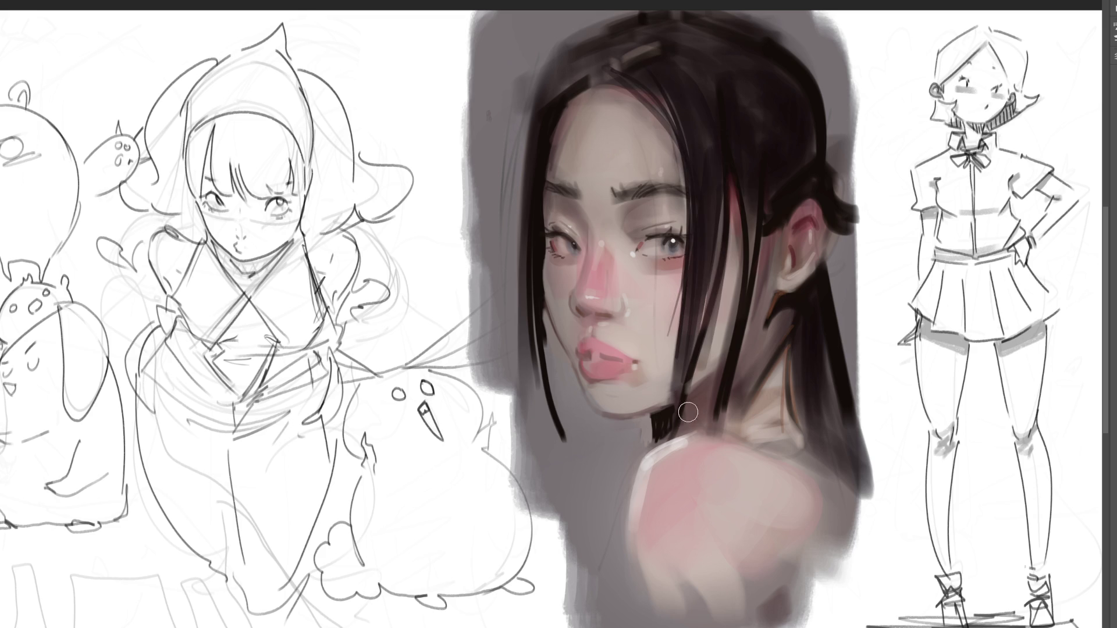
{"action": "left_click_drag", "start_coordinate": [640, 71], "coordinate": [687, 150]}
{"action": "left_click_drag", "start_coordinate": [678, 56], "coordinate": [705, 91]}
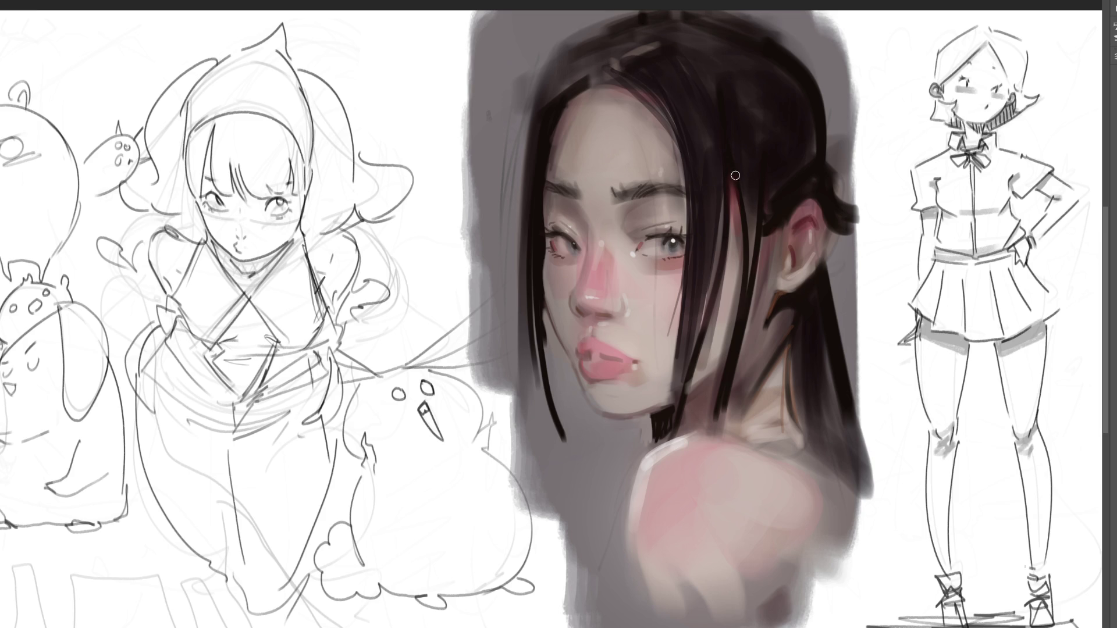
- Add thin dark strands through the hair beside the ear and down over the neck
{"action": "left_click_drag", "start_coordinate": [737, 195], "coordinate": [741, 248]}
{"action": "left_click_drag", "start_coordinate": [745, 188], "coordinate": [748, 278]}
{"action": "left_click_drag", "start_coordinate": [722, 206], "coordinate": [721, 252]}
{"action": "left_click_drag", "start_coordinate": [715, 299], "coordinate": [694, 389]}
{"action": "left_click_drag", "start_coordinate": [731, 190], "coordinate": [706, 383]}
{"action": "left_click_drag", "start_coordinate": [767, 238], "coordinate": [744, 342]}
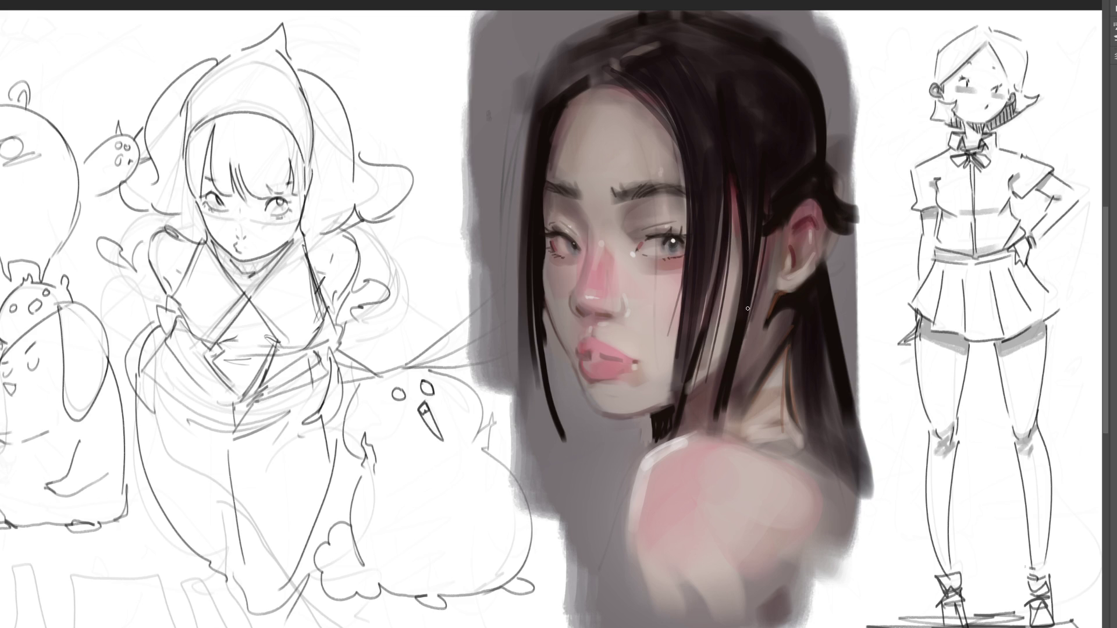
{"action": "left_click_drag", "start_coordinate": [786, 220], "coordinate": [763, 283]}
{"action": "left_click_drag", "start_coordinate": [778, 230], "coordinate": [747, 349]}
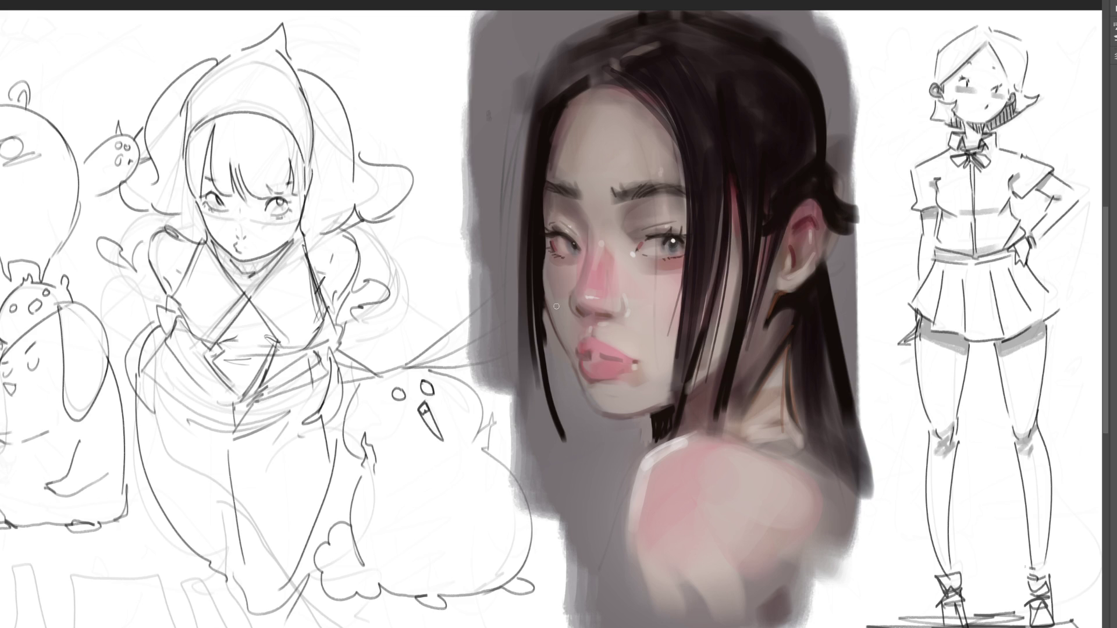
- Try darkening the hair strand on the left cheek and jaw, undoing the unsatisfying strokes
{"action": "left_click_drag", "start_coordinate": [544, 305], "coordinate": [552, 343]}
{"action": "left_click_drag", "start_coordinate": [545, 305], "coordinate": [563, 402]}
{"action": "key", "text": "ctrl+z"}
{"action": "key", "text": "ctrl+z"}
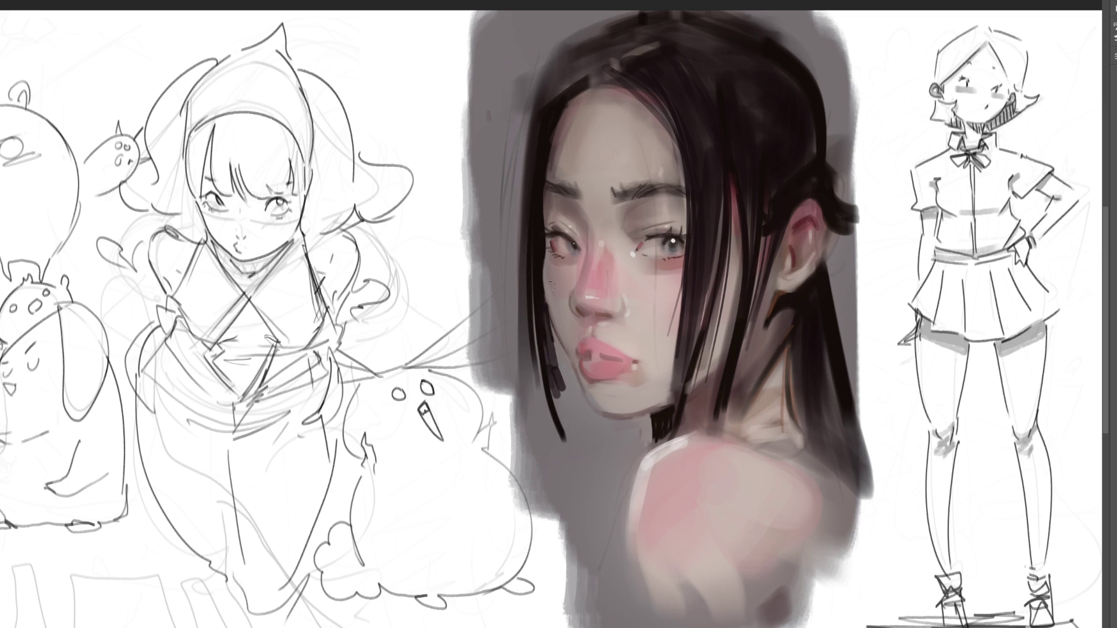
{"action": "left_click_drag", "start_coordinate": [545, 309], "coordinate": [556, 357]}
{"action": "key", "text": "ctrl+z"}
{"action": "key", "text": "ctrl+z"}
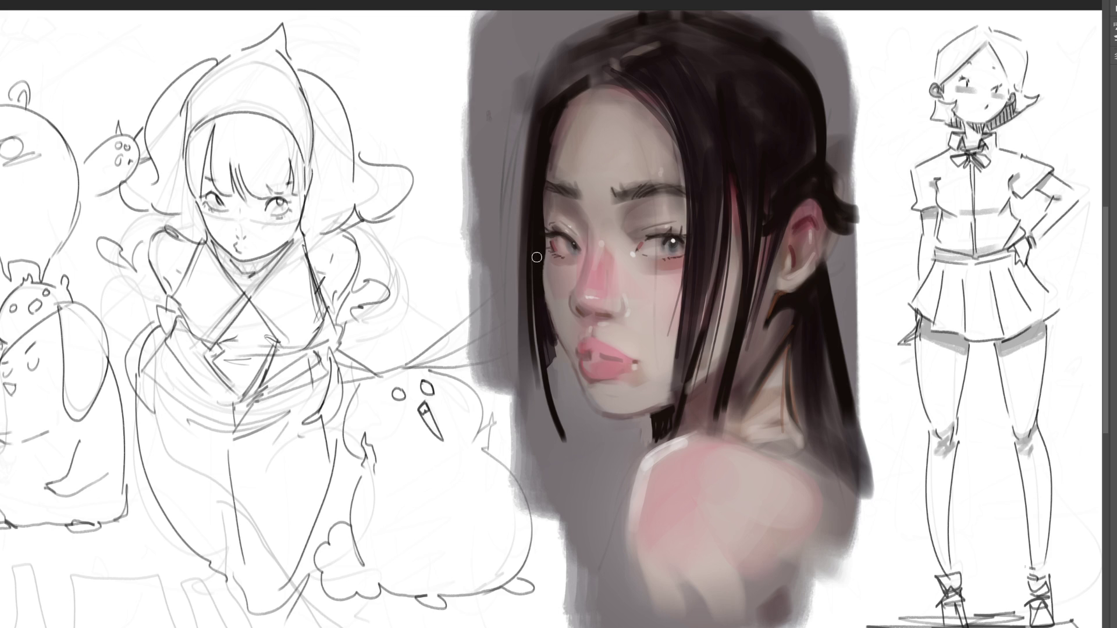
{"action": "mouse_move", "coordinate": [542, 357]}
{"action": "left_mouse_down"}
{"action": "mouse_move", "coordinate": [532, 409]}
{"action": "mouse_move", "coordinate": [564, 427]}
{"action": "mouse_move", "coordinate": [562, 401]}
{"action": "mouse_move", "coordinate": [573, 431]}
{"action": "left_mouse_up"}
{"action": "key", "text": "ctrl+z"}
{"action": "key", "text": "ctrl+z"}
{"action": "key", "text": "ctrl+z"}
{"action": "left_click_drag", "start_coordinate": [550, 355], "coordinate": [582, 438]}
{"action": "key", "text": "ctrl+z"}
- Redraw dark strokes along the hair strand beside the jaw
{"action": "left_click_drag", "start_coordinate": [550, 378], "coordinate": [562, 414]}
{"action": "left_click_drag", "start_coordinate": [544, 343], "coordinate": [563, 406]}
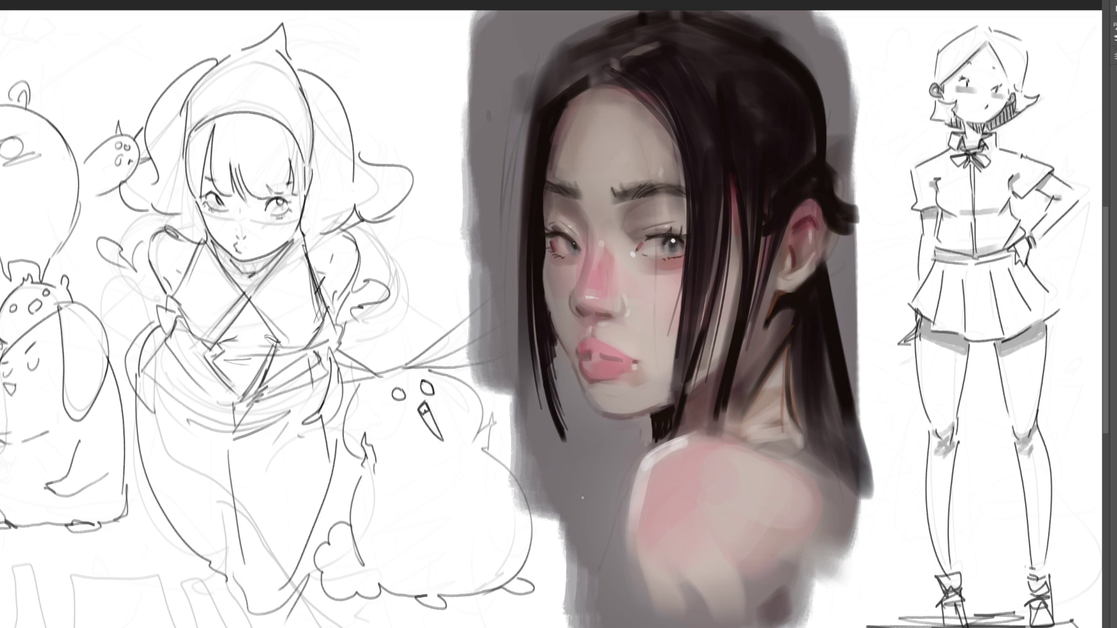
{"action": "left_click_drag", "start_coordinate": [547, 342], "coordinate": [570, 412]}
- Shade the left side of the nose bridge, comparing with and without it before keeping the shading
{"action": "mouse_move", "coordinate": [575, 288]}
{"action": "left_mouse_down"}
{"action": "mouse_move", "coordinate": [577, 317]}
{"action": "mouse_move", "coordinate": [567, 307]}
{"action": "left_mouse_up"}
{"action": "left_click_drag", "start_coordinate": [578, 279], "coordinate": [586, 261]}
{"action": "key", "text": "ctrl+shift+z"}
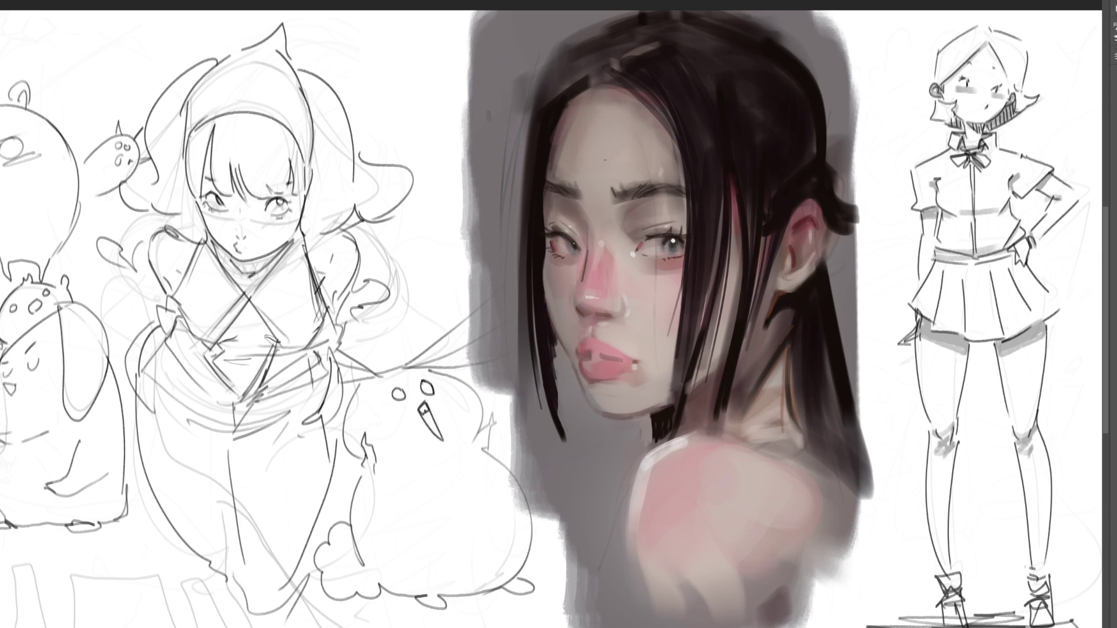
{"action": "key", "text": "ctrl+z"}
{"action": "key", "text": "ctrl+shift+z"}
{"action": "key", "text": "ctrl+z"}
{"action": "key", "text": "ctrl+shift+z"}
{"action": "key", "text": "ctrl+z"}
{"action": "key", "text": "ctrl+shift+z"}
- Paint a short light stroke on the neck, redoing it once
{"action": "left_click_drag", "start_coordinate": [683, 415], "coordinate": [691, 429]}
{"action": "key", "text": "ctrl+z"}
{"action": "left_click_drag", "start_coordinate": [691, 428], "coordinate": [683, 411]}
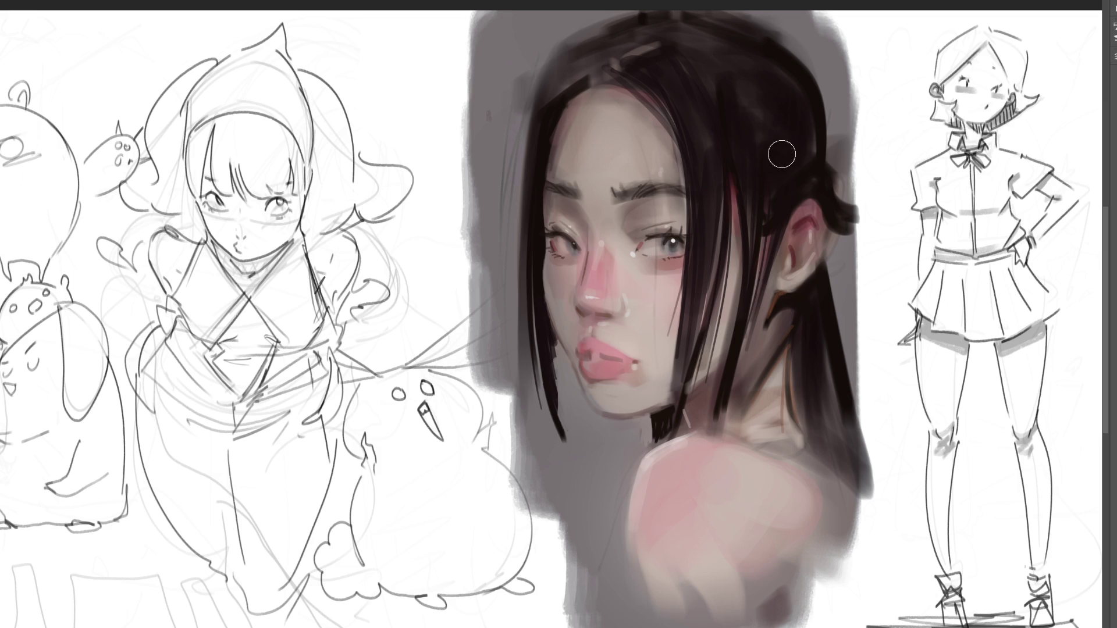
- Darken the hair above the ear, along the parting, at the crown and along the hairline
{"action": "mouse_move", "coordinate": [755, 119]}
{"action": "left_mouse_down"}
{"action": "mouse_move", "coordinate": [778, 112]}
{"action": "mouse_move", "coordinate": [768, 99]}
{"action": "left_mouse_up"}
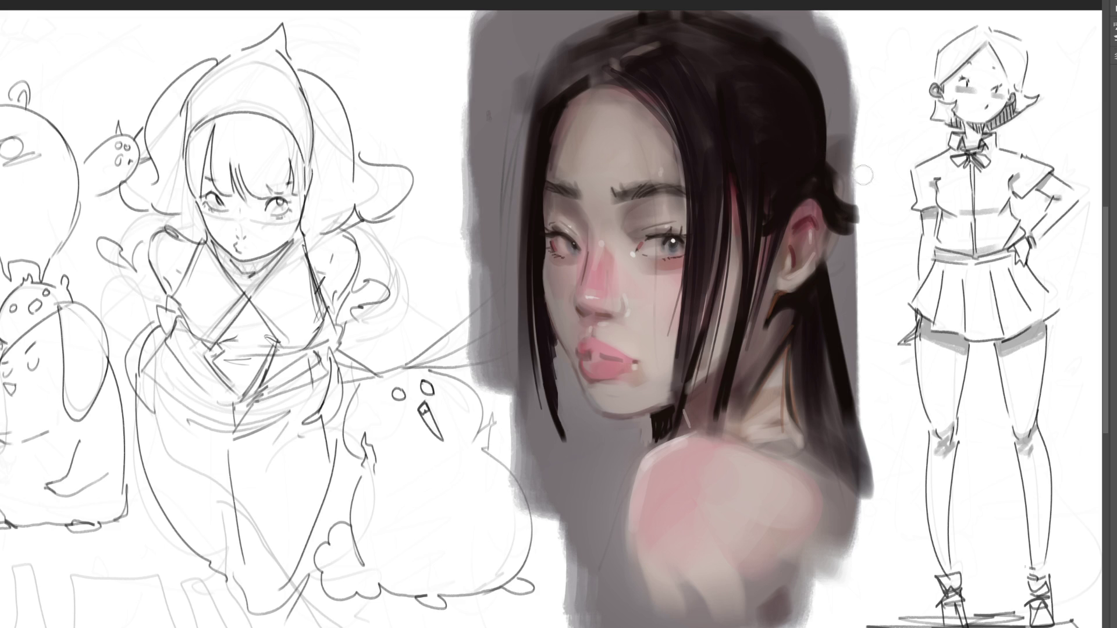
{"action": "mouse_move", "coordinate": [823, 149]}
{"action": "left_mouse_down"}
{"action": "mouse_move", "coordinate": [781, 177]}
{"action": "mouse_move", "coordinate": [806, 145]}
{"action": "mouse_move", "coordinate": [768, 96]}
{"action": "mouse_move", "coordinate": [744, 98]}
{"action": "mouse_move", "coordinate": [813, 110]}
{"action": "mouse_move", "coordinate": [756, 58]}
{"action": "left_mouse_up"}
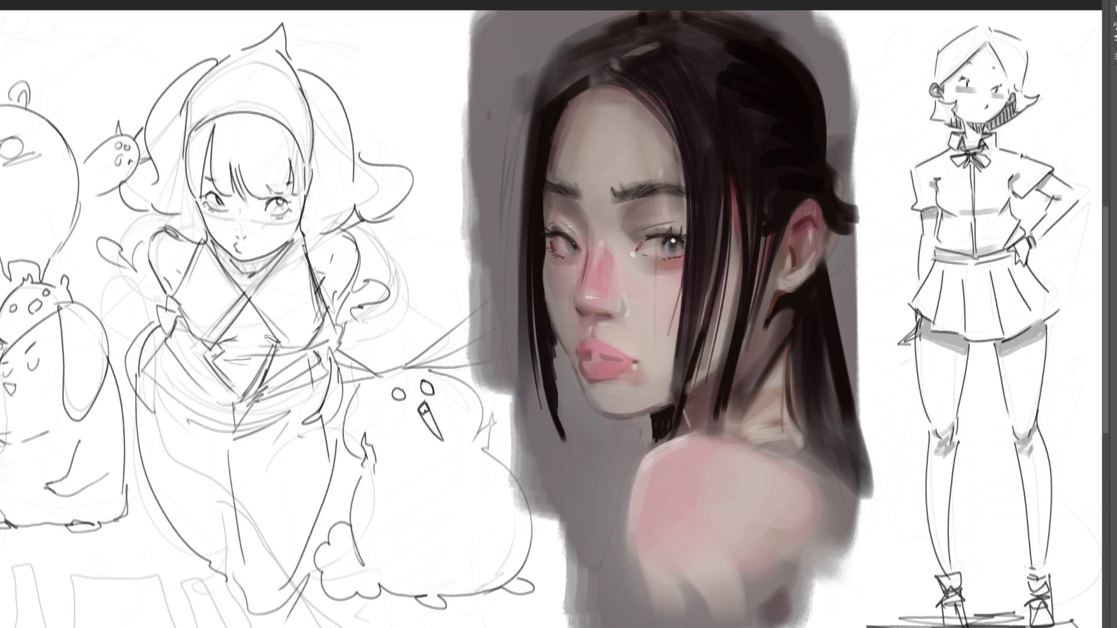
{"action": "left_click_drag", "start_coordinate": [634, 75], "coordinate": [689, 131]}
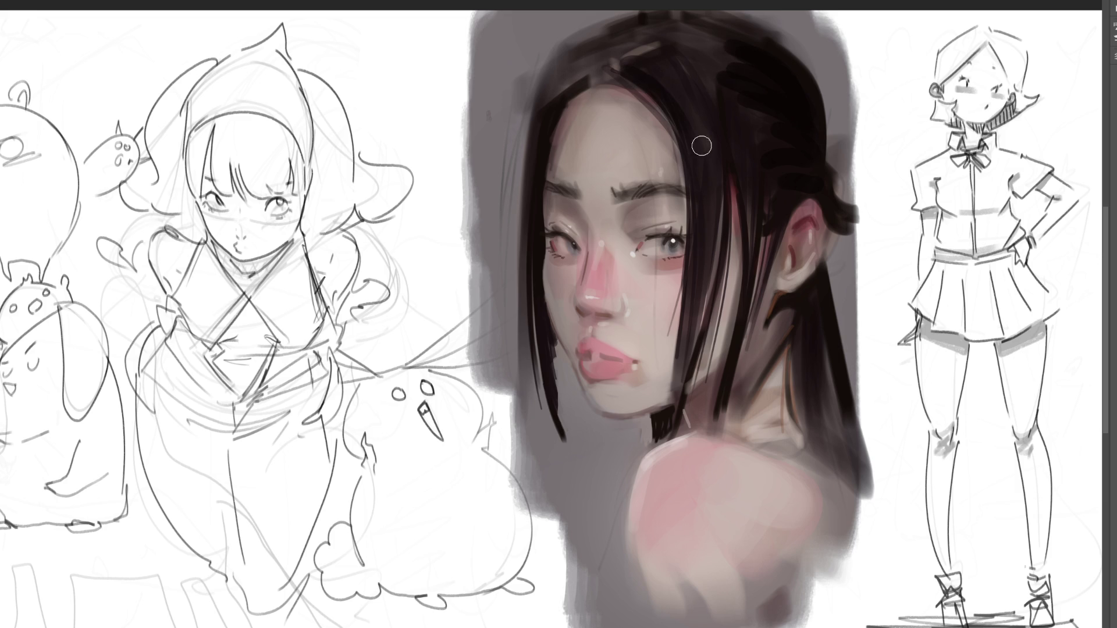
{"action": "mouse_move", "coordinate": [656, 67]}
{"action": "left_mouse_down"}
{"action": "mouse_move", "coordinate": [654, 47]}
{"action": "mouse_move", "coordinate": [698, 116]}
{"action": "left_mouse_up"}
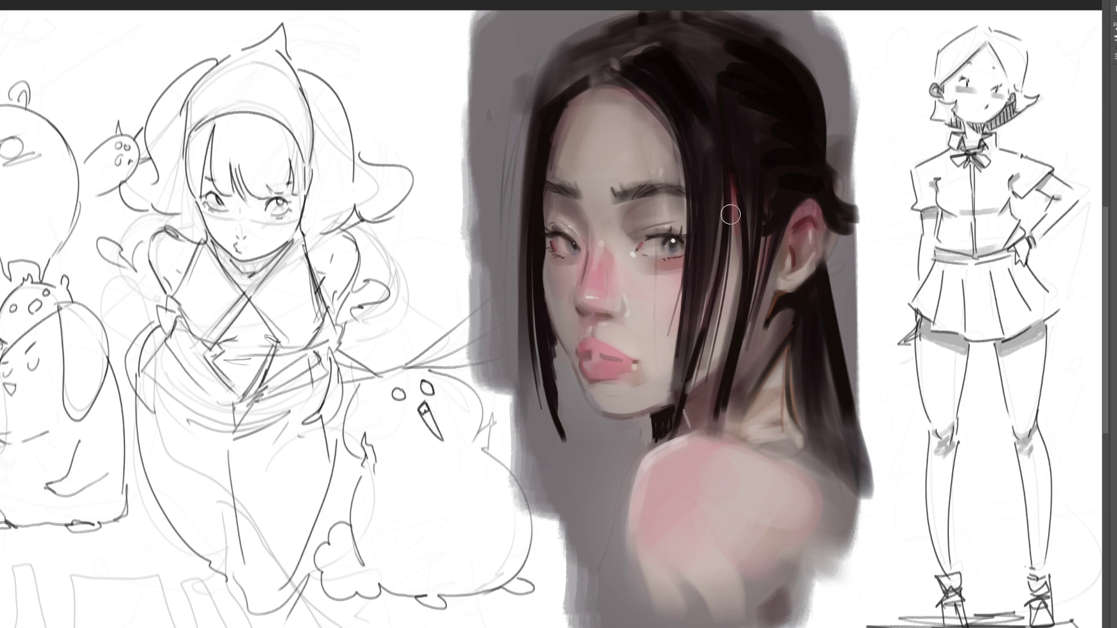
{"action": "mouse_move", "coordinate": [690, 47]}
{"action": "left_mouse_down"}
{"action": "mouse_move", "coordinate": [730, 65]}
{"action": "mouse_move", "coordinate": [722, 75]}
{"action": "mouse_move", "coordinate": [669, 20]}
{"action": "mouse_move", "coordinate": [698, 13]}
{"action": "mouse_move", "coordinate": [776, 50]}
{"action": "mouse_move", "coordinate": [725, 45]}
{"action": "mouse_move", "coordinate": [655, 16]}
{"action": "mouse_move", "coordinate": [798, 76]}
{"action": "left_mouse_up"}
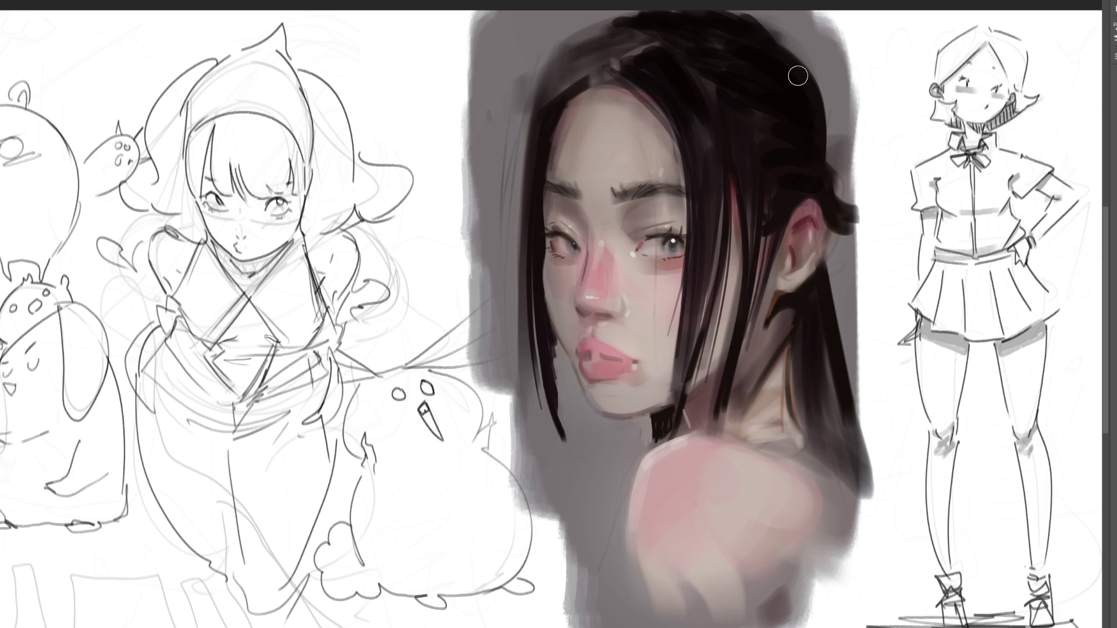
{"action": "mouse_move", "coordinate": [569, 86]}
{"action": "left_mouse_down"}
{"action": "mouse_move", "coordinate": [601, 56]}
{"action": "mouse_move", "coordinate": [580, 65]}
{"action": "mouse_move", "coordinate": [630, 40]}
{"action": "mouse_move", "coordinate": [563, 63]}
{"action": "mouse_move", "coordinate": [626, 35]}
{"action": "mouse_move", "coordinate": [559, 60]}
{"action": "mouse_move", "coordinate": [551, 98]}
{"action": "left_mouse_up"}
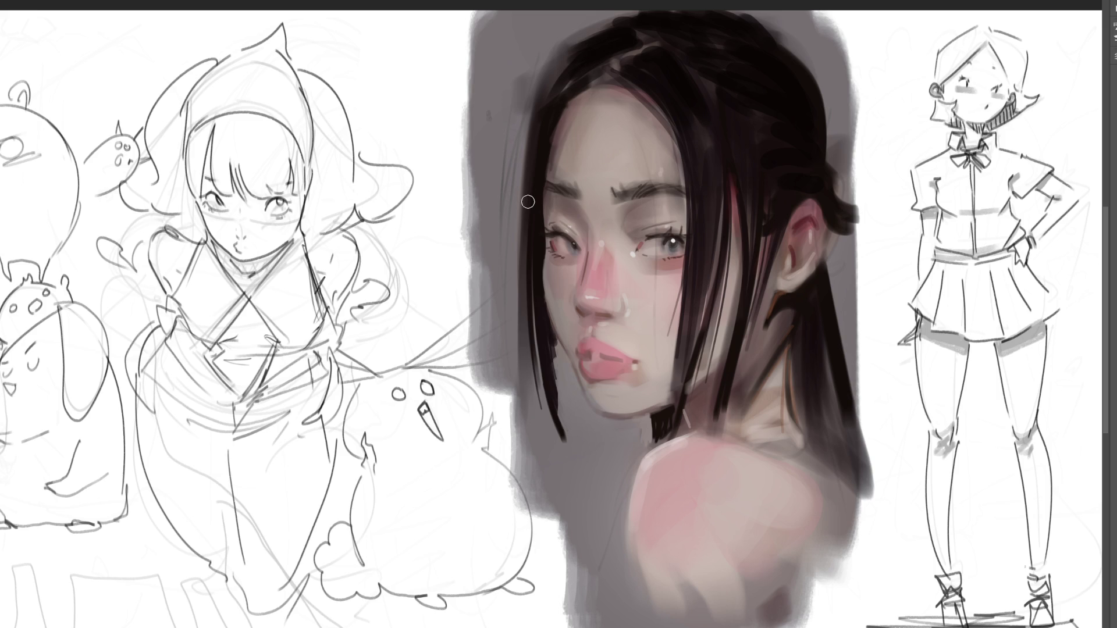
- Try several thin loose strands along the left hairline and face edge, undoing the unsuccessful ones
{"action": "left_click_drag", "start_coordinate": [616, 25], "coordinate": [537, 113]}
{"action": "key", "text": "ctrl+z"}
{"action": "mouse_move", "coordinate": [587, 40]}
{"action": "left_mouse_down"}
{"action": "mouse_move", "coordinate": [618, 17]}
{"action": "mouse_move", "coordinate": [538, 111]}
{"action": "mouse_move", "coordinate": [526, 177]}
{"action": "mouse_move", "coordinate": [539, 352]}
{"action": "left_mouse_up"}
{"action": "key", "text": "ctrl+z"}
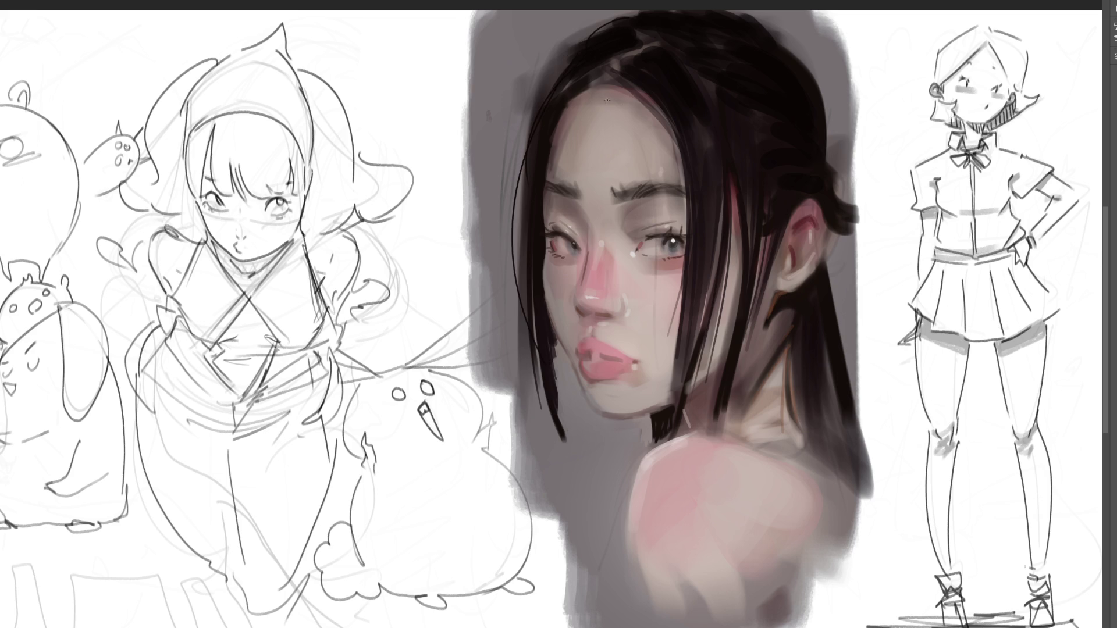
{"action": "left_click_drag", "start_coordinate": [577, 93], "coordinate": [544, 283]}
{"action": "key", "text": "ctrl+z"}
{"action": "left_click_drag", "start_coordinate": [629, 81], "coordinate": [668, 405]}
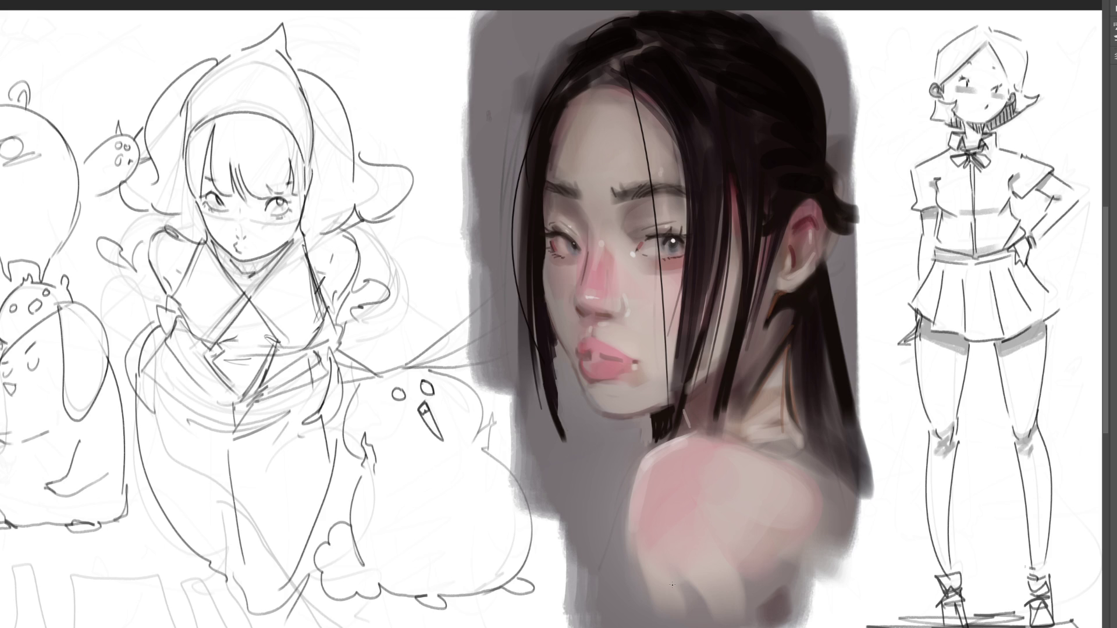
{"action": "key", "text": "ctrl+z"}
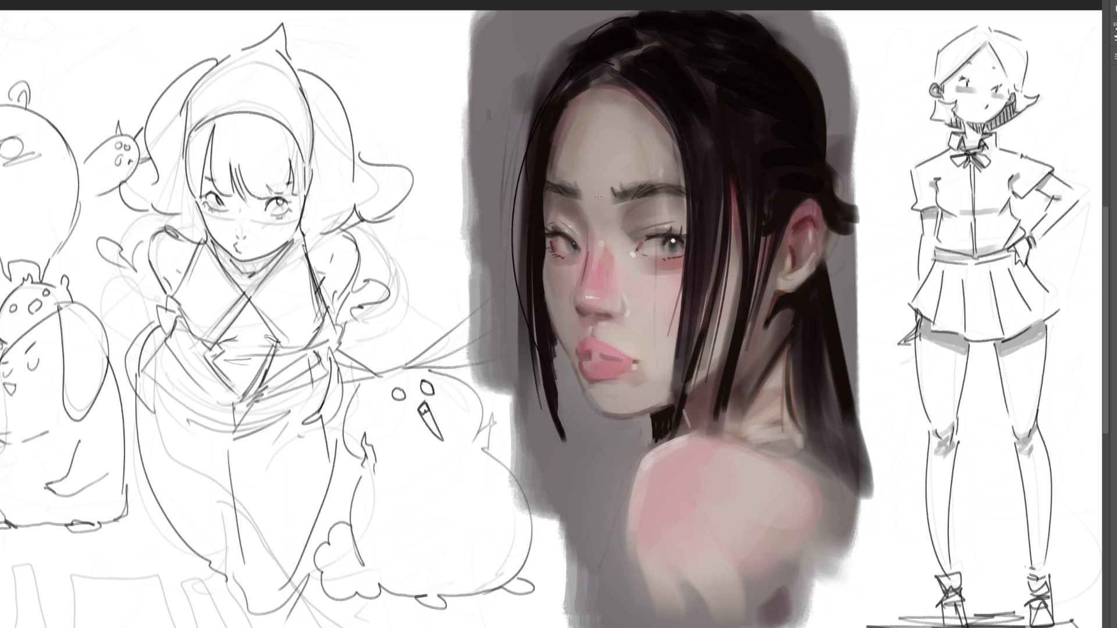
- Discard a nose-bridge highlight and paint sampled skin tone along the jawline under the chin
{"action": "left_click_drag", "start_coordinate": [583, 206], "coordinate": [584, 225]}
{"action": "key", "text": "ctrl+z"}
{"action": "left_click", "coordinate": [708, 358], "text": "alt"}
{"action": "left_click_drag", "start_coordinate": [608, 400], "coordinate": [670, 387]}
- Add dark hair strands beside the jaw, comparing before and after, and keep them
{"action": "left_click_drag", "start_coordinate": [675, 378], "coordinate": [671, 400]}
{"action": "left_click_drag", "start_coordinate": [675, 358], "coordinate": [664, 408]}
{"action": "key", "text": "ctrl+z"}
{"action": "key", "text": "ctrl+shift+z"}
{"action": "key", "text": "ctrl+z"}
{"action": "key", "text": "ctrl+shift+z"}
{"action": "key", "text": "ctrl+shift+z"}
{"action": "key", "text": "ctrl+shift+z"}
- Blend the hair's right edge into grey near the neck and above the ear, dropping a thin edge line
{"action": "left_click", "coordinate": [565, 429], "text": "alt"}
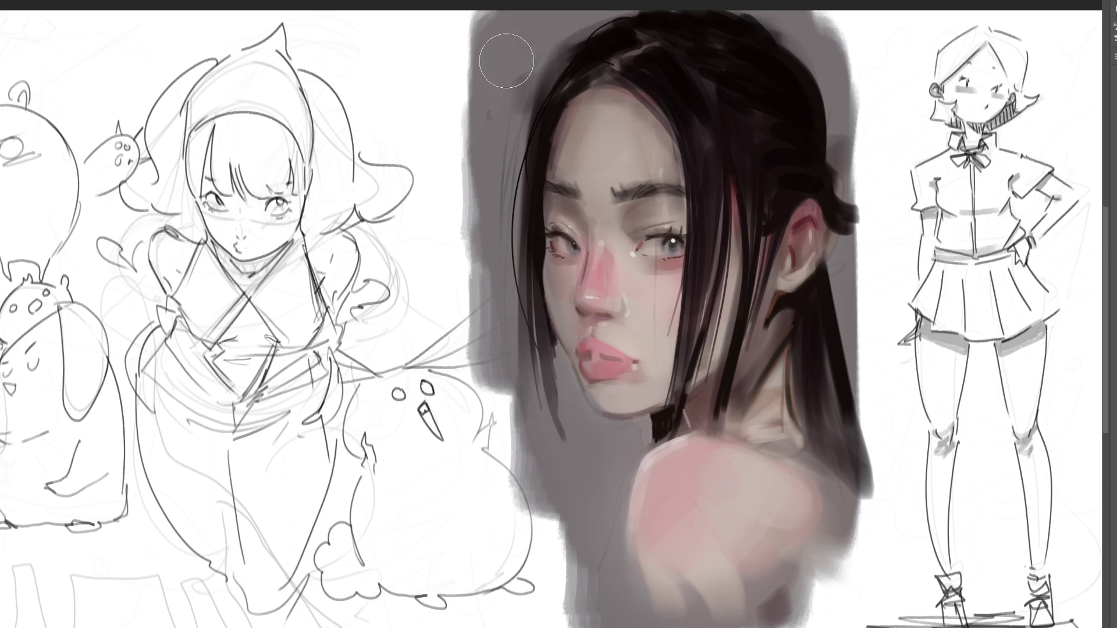
{"action": "left_click_drag", "start_coordinate": [833, 338], "coordinate": [835, 356]}
{"action": "mouse_move", "coordinate": [830, 133]}
{"action": "left_mouse_down"}
{"action": "mouse_move", "coordinate": [849, 221]}
{"action": "mouse_move", "coordinate": [869, 110]}
{"action": "mouse_move", "coordinate": [867, 175]}
{"action": "mouse_move", "coordinate": [870, 99]}
{"action": "left_mouse_up"}
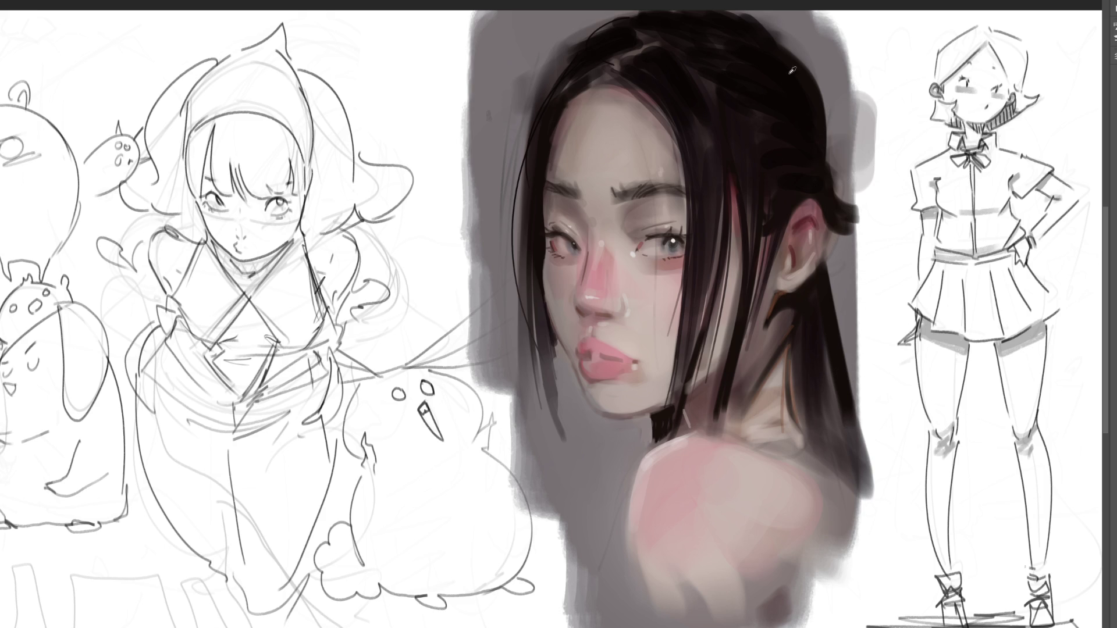
{"action": "key", "text": "bracketleft"}
{"action": "key", "text": "bracketleft"}
{"action": "key", "text": "bracketleft"}
{"action": "left_click_drag", "start_coordinate": [809, 49], "coordinate": [830, 142]}
{"action": "key", "text": "ctrl+z"}
{"action": "key", "text": "ctrl+minus"}
{"action": "key", "text": "ctrl+minus"}
{"action": "key", "text": "ctrl+minus"}
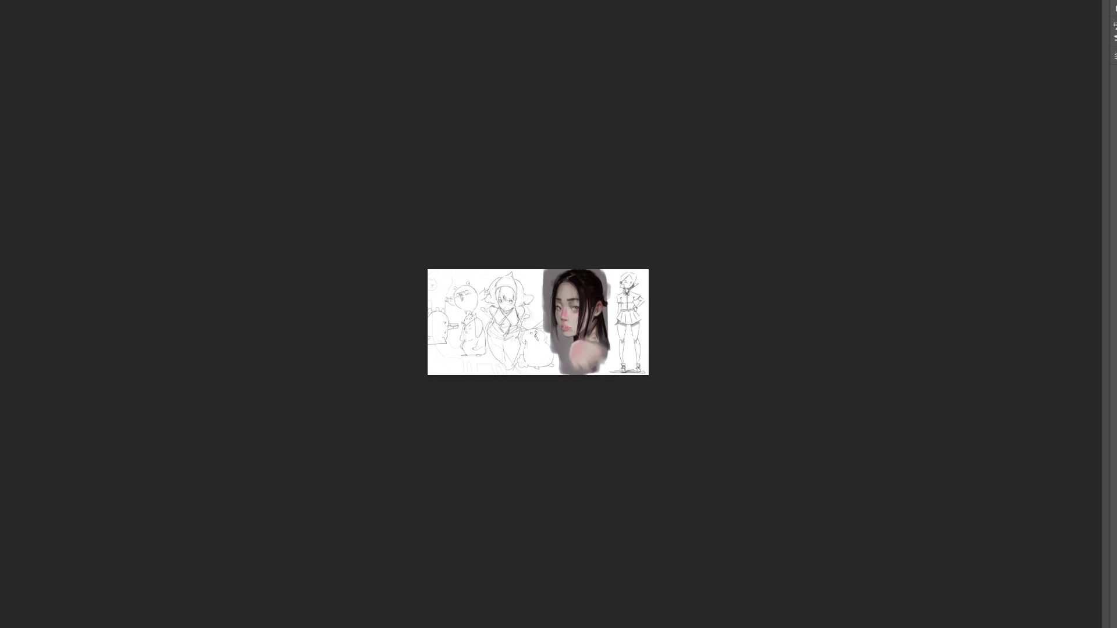
- Zoom back in on the artwork and darken the cheek edge beside the lips
{"action": "key", "text": "ctrl+plus"}
{"action": "key", "text": "ctrl+plus"}
{"action": "key", "text": "ctrl+plus"}
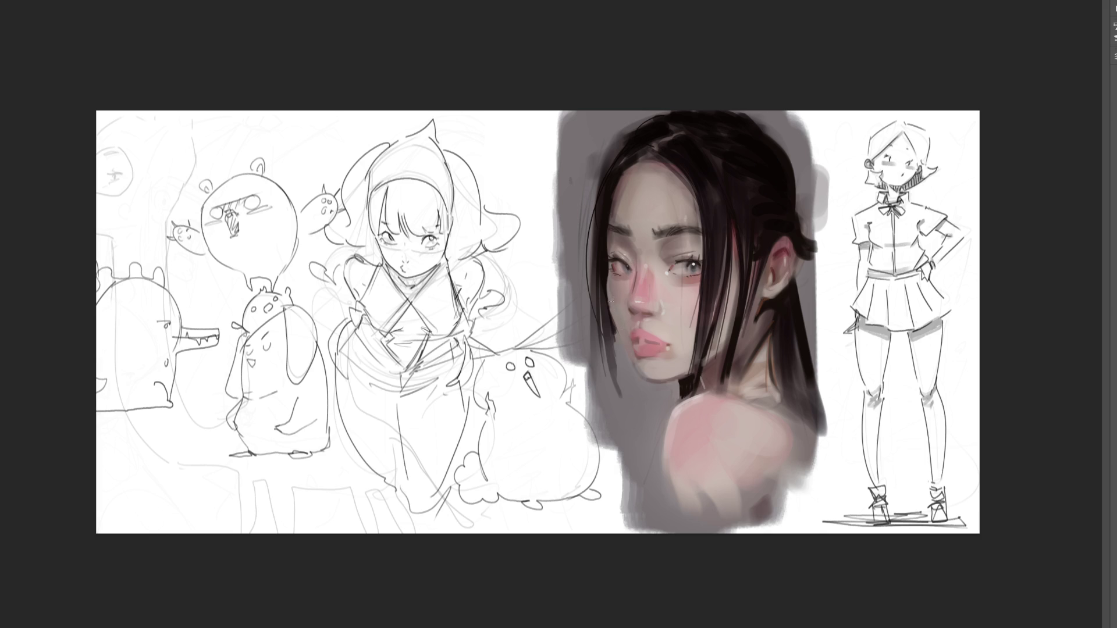
{"action": "left_click_drag", "start_coordinate": [608, 292], "coordinate": [612, 319]}
- Deepen the chin shadow with a sampled skin tone and paint both irises bright blue
{"action": "left_click", "coordinate": [636, 333]}
{"action": "left_click", "coordinate": [645, 366], "text": "alt"}
{"action": "left_click_drag", "start_coordinate": [639, 363], "coordinate": [662, 377]}
{"action": "left_click_drag", "start_coordinate": [695, 266], "coordinate": [695, 270]}
{"action": "left_click_drag", "start_coordinate": [621, 258], "coordinate": [634, 274]}
- Retouch the left iris and tone down the blue of both eyes with a larger brush
{"action": "left_click", "coordinate": [621, 268]}
{"action": "key", "text": "bracketright"}
{"action": "key", "text": "bracketright"}
{"action": "key", "text": "bracketright"}
{"action": "left_click_drag", "start_coordinate": [620, 268], "coordinate": [692, 268]}
- Repaint the neck and shoulder lighter, and brush saturated pink onto the ear and nose tip
{"action": "mouse_move", "coordinate": [698, 317]}
{"action": "left_mouse_down"}
{"action": "mouse_move", "coordinate": [756, 372]}
{"action": "mouse_move", "coordinate": [714, 422]}
{"action": "left_mouse_up"}
{"action": "mouse_move", "coordinate": [783, 247]}
{"action": "left_mouse_down"}
{"action": "mouse_move", "coordinate": [777, 285]}
{"action": "mouse_move", "coordinate": [793, 245]}
{"action": "left_mouse_up"}
{"action": "mouse_move", "coordinate": [637, 298]}
{"action": "left_mouse_down"}
{"action": "mouse_move", "coordinate": [644, 306]}
{"action": "mouse_move", "coordinate": [641, 270]}
{"action": "mouse_move", "coordinate": [641, 308]}
{"action": "mouse_move", "coordinate": [645, 278]}
{"action": "mouse_move", "coordinate": [658, 291]}
{"action": "mouse_move", "coordinate": [648, 282]}
{"action": "left_mouse_up"}
- Replace the saturated nose tip with lighter pink and highlight the nose bridge
{"action": "key", "text": "ctrl+z"}
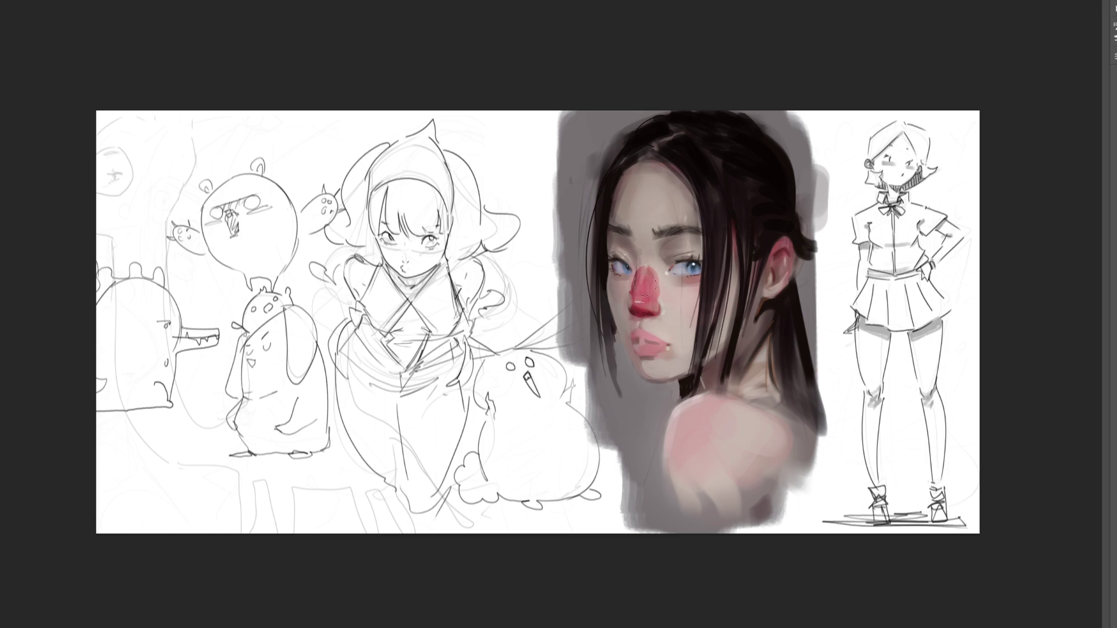
{"action": "mouse_move", "coordinate": [655, 274]}
{"action": "left_mouse_down"}
{"action": "mouse_move", "coordinate": [637, 290]}
{"action": "mouse_move", "coordinate": [652, 283]}
{"action": "left_mouse_up"}
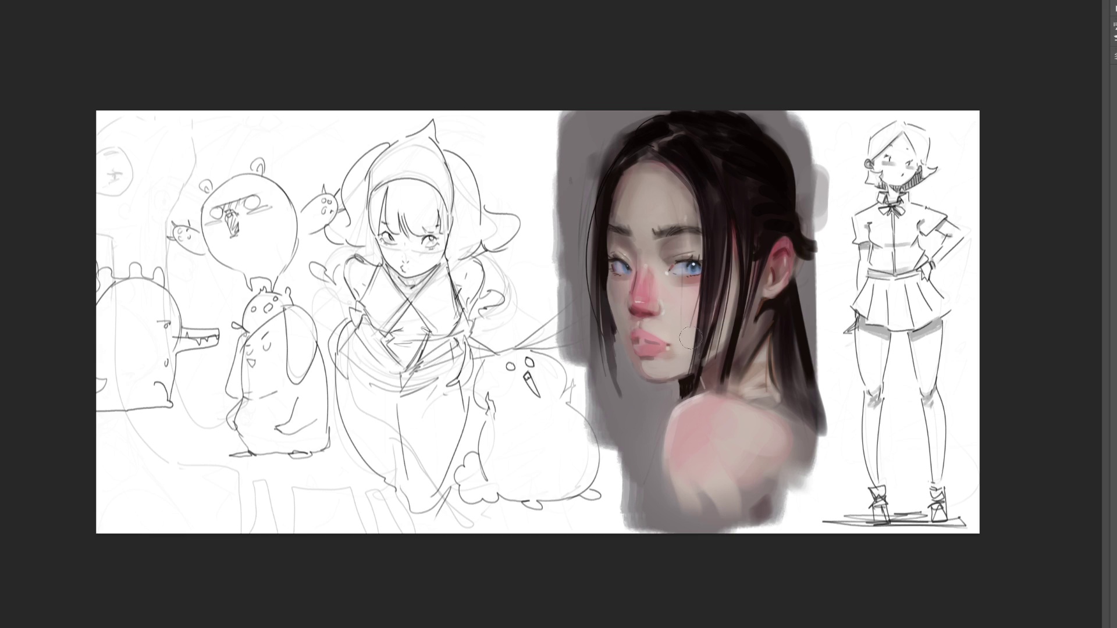
{"action": "left_click_drag", "start_coordinate": [637, 313], "coordinate": [660, 317]}
- Paint the lips red, soften them with pink, then make them redder and more defined
{"action": "mouse_move", "coordinate": [632, 336]}
{"action": "left_mouse_down"}
{"action": "mouse_move", "coordinate": [663, 342]}
{"action": "mouse_move", "coordinate": [640, 352]}
{"action": "mouse_move", "coordinate": [660, 351]}
{"action": "left_mouse_up"}
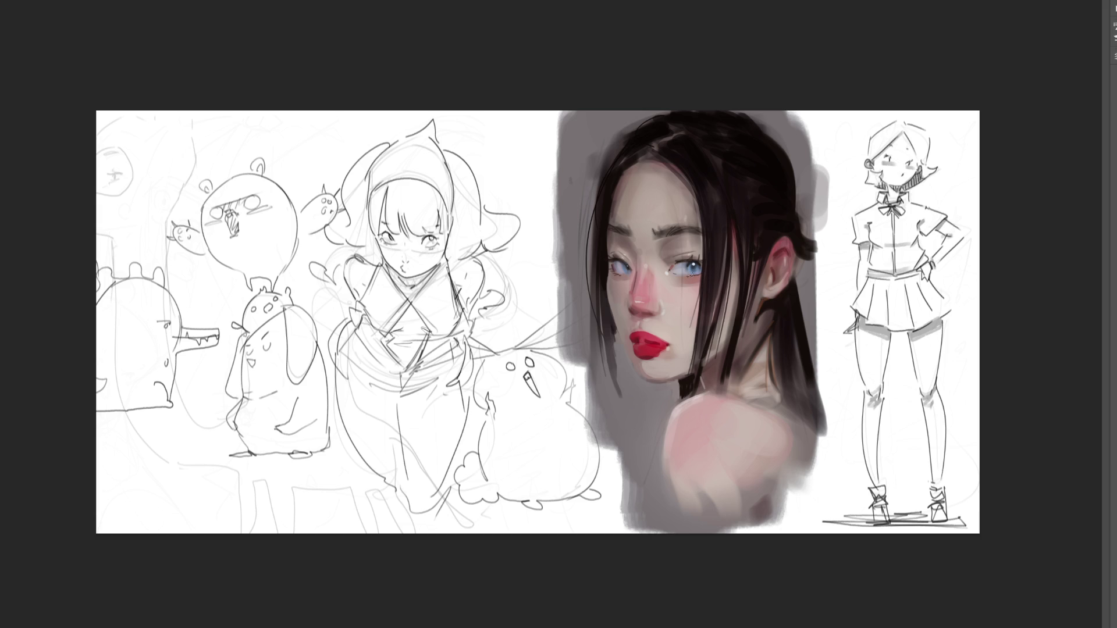
{"action": "mouse_move", "coordinate": [644, 367]}
{"action": "left_mouse_down"}
{"action": "mouse_move", "coordinate": [634, 341]}
{"action": "mouse_move", "coordinate": [658, 355]}
{"action": "mouse_move", "coordinate": [641, 349]}
{"action": "mouse_move", "coordinate": [660, 336]}
{"action": "left_mouse_up"}
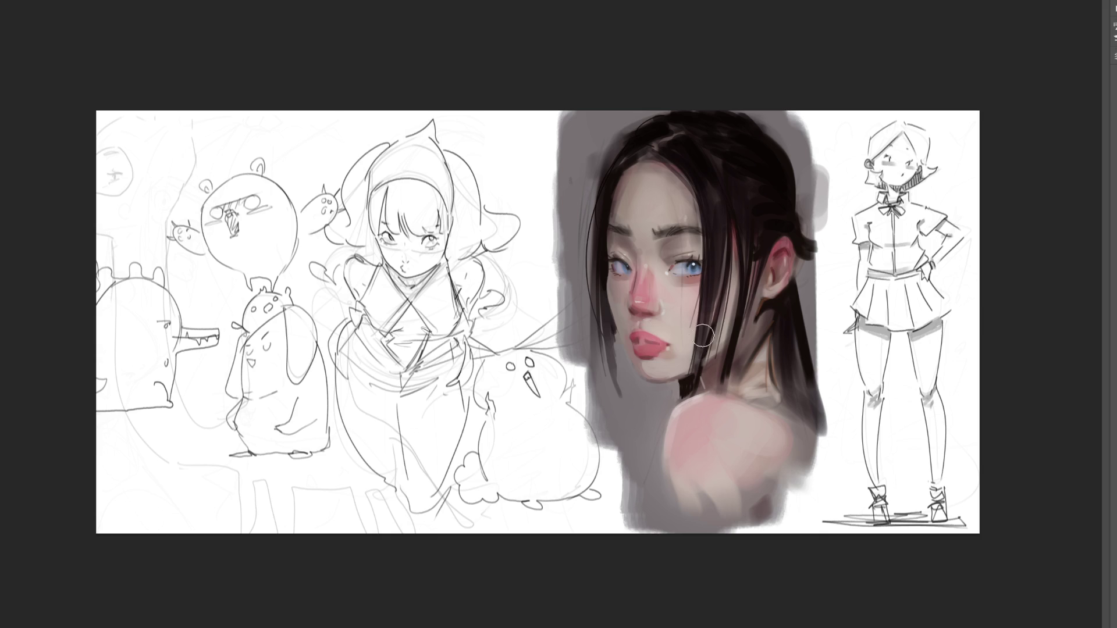
{"action": "left_click_drag", "start_coordinate": [663, 350], "coordinate": [659, 342]}
- With a smaller brush, darken the right eye's lashes and brighten the left iris
{"action": "key", "text": "bracketleft"}
{"action": "key", "text": "bracketleft"}
{"action": "key", "text": "bracketleft"}
{"action": "left_click_drag", "start_coordinate": [695, 260], "coordinate": [683, 266]}
{"action": "left_click_drag", "start_coordinate": [619, 265], "coordinate": [622, 270]}
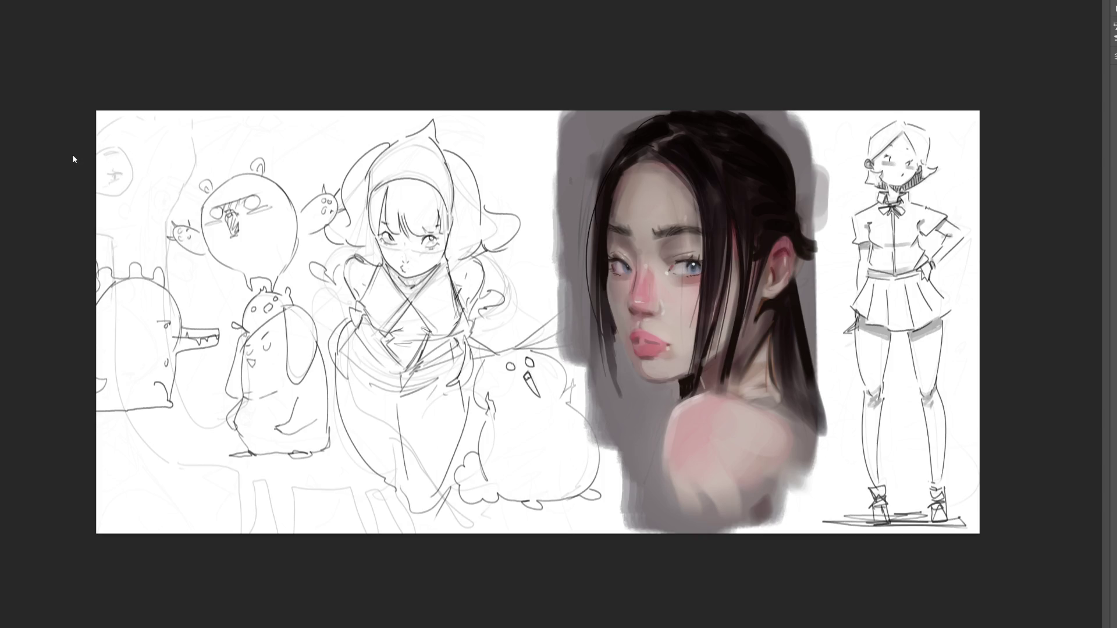
- Mirror the portrait horizontally and draw a rectangular selection around it
{"action": "key", "text": "h"}
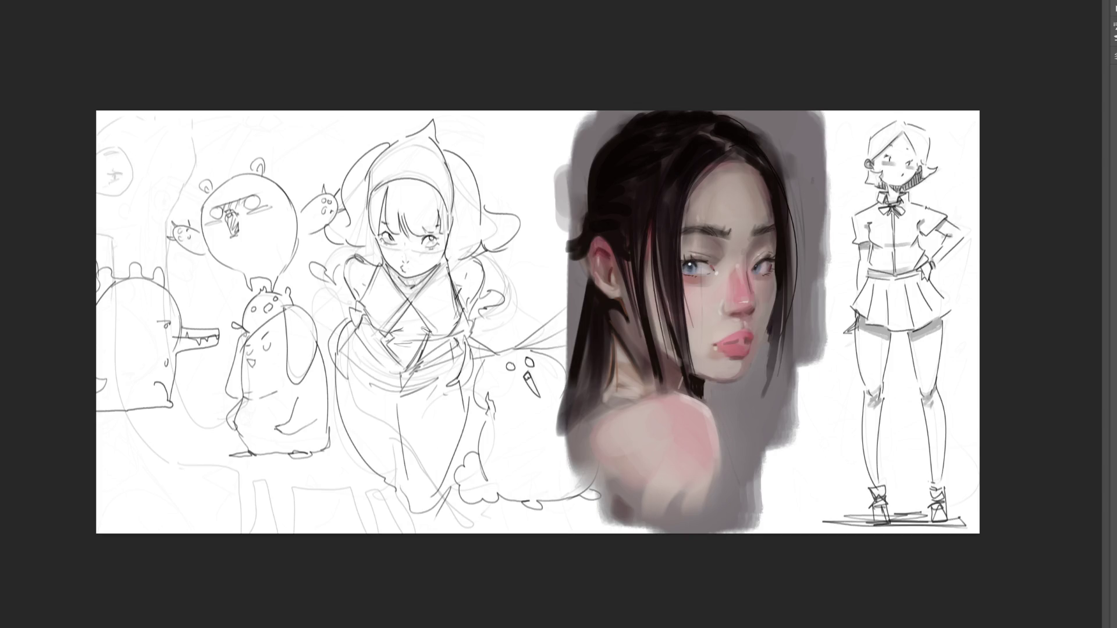
{"action": "mouse_move", "coordinate": [544, 100]}
{"action": "left_mouse_down"}
{"action": "mouse_move", "coordinate": [823, 450]}
{"action": "mouse_move", "coordinate": [832, 538]}
{"action": "left_mouse_up"}
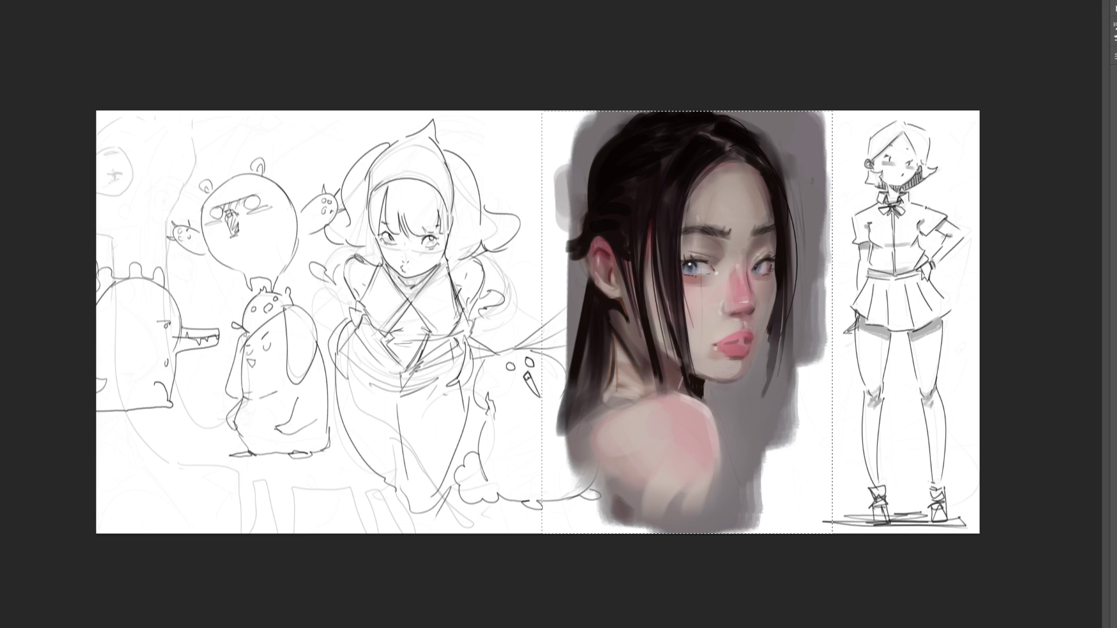
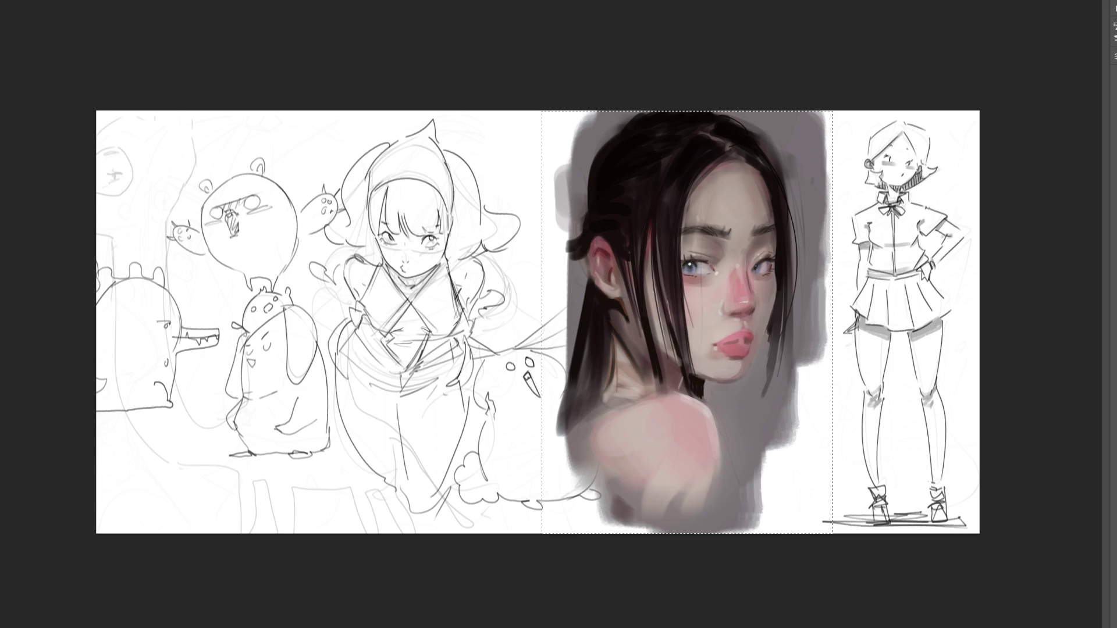
- Undo the two latest hair strokes near the braid and dab brownish paint on the upper forehead
{"action": "key", "text": "ctrl+z"}
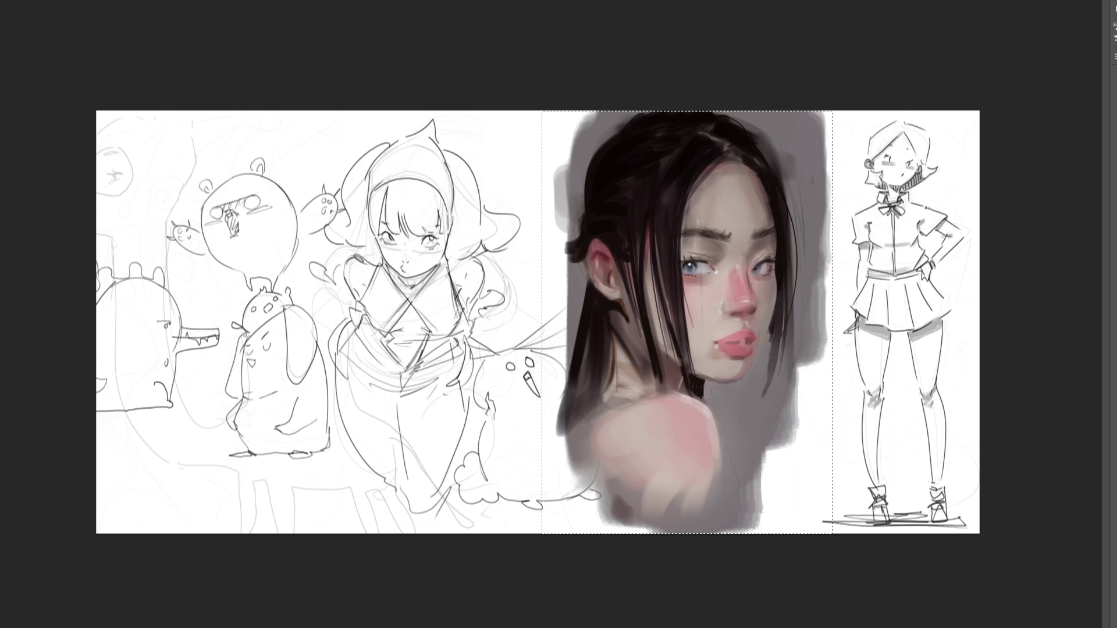
{"action": "key", "text": "ctrl+z"}
{"action": "left_click", "coordinate": [732, 176]}
- Paint darker warm skin over the forehead, nose tip and hairline, then reshape the ear area with a dark cheek strand
{"action": "mouse_move", "coordinate": [742, 186]}
{"action": "left_mouse_down"}
{"action": "mouse_move", "coordinate": [759, 296]}
{"action": "mouse_move", "coordinate": [752, 323]}
{"action": "mouse_move", "coordinate": [774, 285]}
{"action": "left_mouse_up"}
{"action": "mouse_move", "coordinate": [757, 340]}
{"action": "left_mouse_down"}
{"action": "mouse_move", "coordinate": [717, 363]}
{"action": "mouse_move", "coordinate": [700, 227]}
{"action": "mouse_move", "coordinate": [733, 318]}
{"action": "left_mouse_up"}
{"action": "left_click_drag", "start_coordinate": [720, 211], "coordinate": [716, 276]}
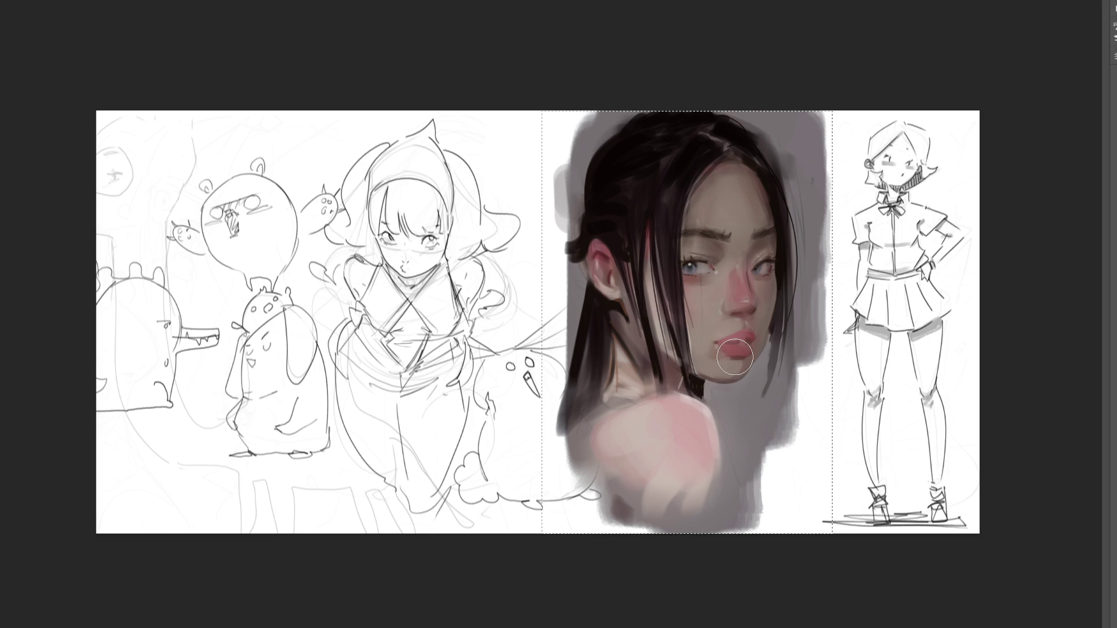
{"action": "left_click_drag", "start_coordinate": [602, 256], "coordinate": [631, 303]}
{"action": "mouse_move", "coordinate": [646, 233]}
{"action": "left_mouse_down"}
{"action": "mouse_move", "coordinate": [663, 343]}
{"action": "mouse_move", "coordinate": [651, 276]}
{"action": "left_mouse_up"}
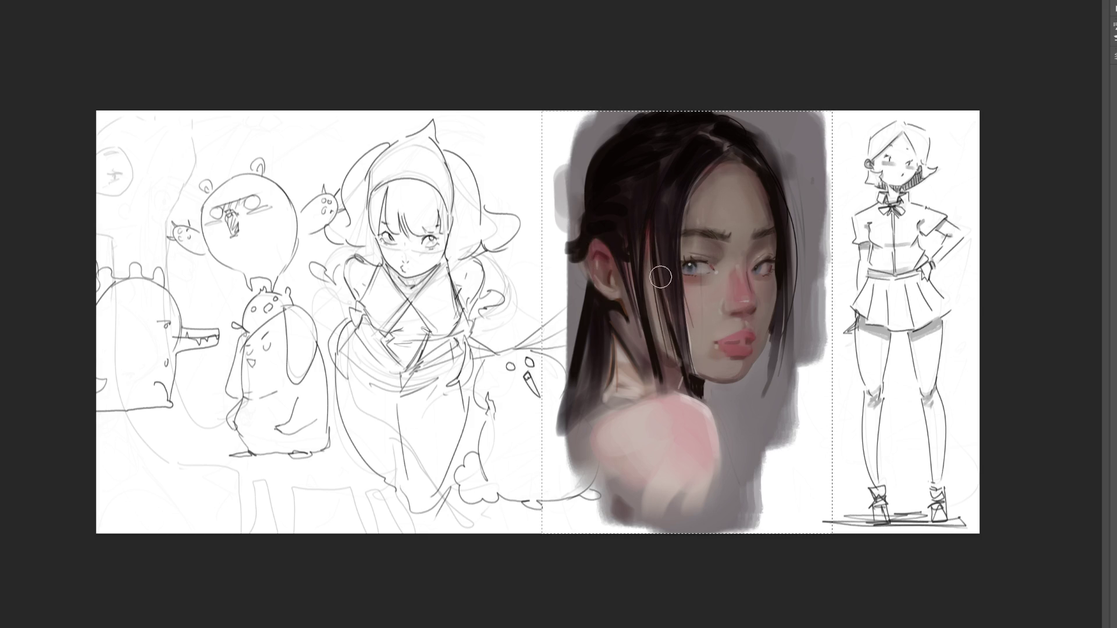
{"action": "mouse_move", "coordinate": [719, 157]}
{"action": "left_mouse_down"}
{"action": "mouse_move", "coordinate": [745, 167]}
{"action": "mouse_move", "coordinate": [718, 150]}
{"action": "mouse_move", "coordinate": [686, 149]}
{"action": "mouse_move", "coordinate": [661, 249]}
{"action": "mouse_move", "coordinate": [735, 284]}
{"action": "mouse_move", "coordinate": [742, 244]}
{"action": "mouse_move", "coordinate": [725, 271]}
{"action": "mouse_move", "coordinate": [723, 351]}
{"action": "mouse_move", "coordinate": [731, 321]}
{"action": "mouse_move", "coordinate": [629, 257]}
{"action": "mouse_move", "coordinate": [650, 348]}
{"action": "mouse_move", "coordinate": [609, 378]}
{"action": "mouse_move", "coordinate": [599, 440]}
{"action": "mouse_move", "coordinate": [667, 421]}
{"action": "mouse_move", "coordinate": [670, 450]}
{"action": "mouse_move", "coordinate": [608, 449]}
{"action": "left_mouse_up"}
{"action": "key", "text": "bracketright"}
{"action": "key", "text": "bracketright"}
{"action": "key", "text": "bracketright"}
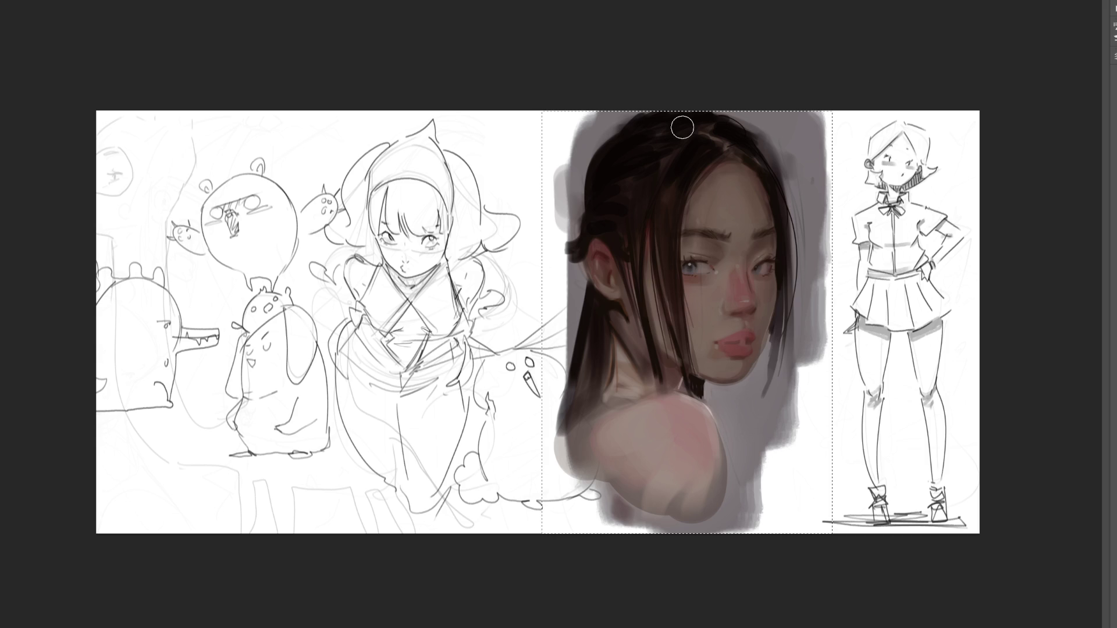
- Sweep broad, lighter skin strokes across the forehead and hair, adjusting the brush size as needed
{"action": "key", "text": "bracketright"}
{"action": "key", "text": "bracketright"}
{"action": "key", "text": "bracketright"}
{"action": "mouse_move", "coordinate": [697, 199]}
{"action": "left_mouse_down"}
{"action": "mouse_move", "coordinate": [654, 241]}
{"action": "mouse_move", "coordinate": [618, 224]}
{"action": "mouse_move", "coordinate": [631, 253]}
{"action": "left_mouse_up"}
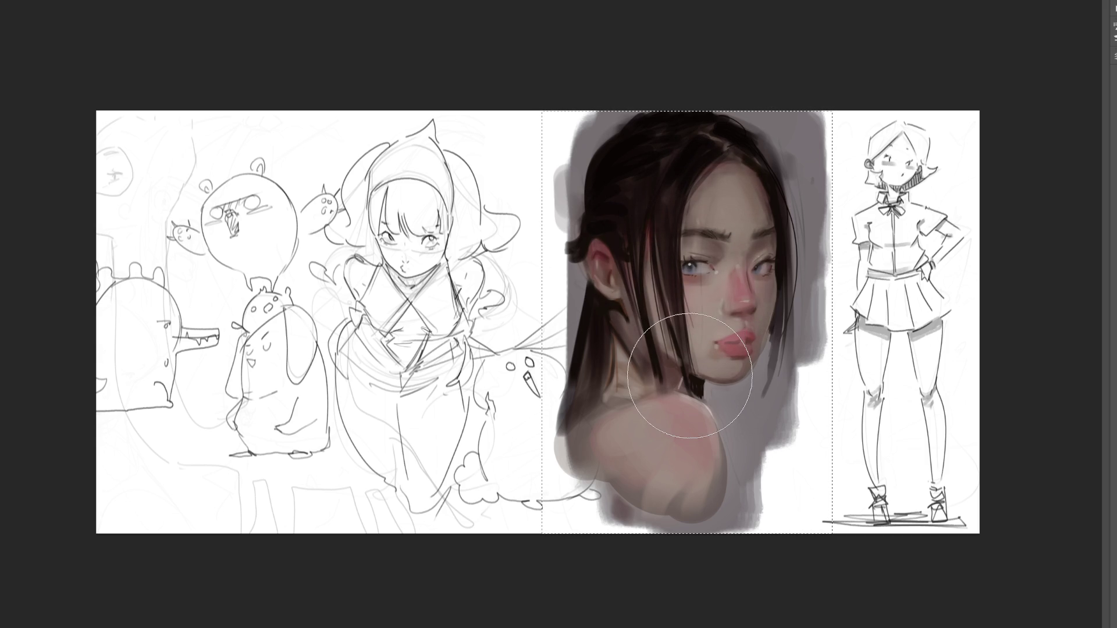
{"action": "key", "text": "bracketleft"}
{"action": "key", "text": "bracketleft"}
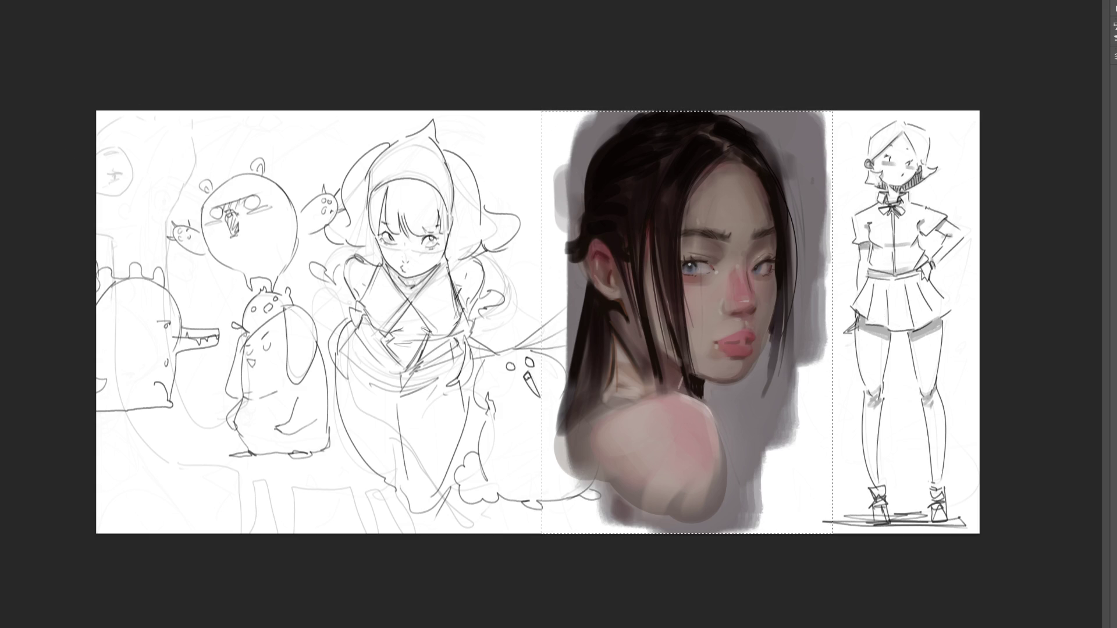
{"action": "key", "text": "bracketright"}
{"action": "key", "text": "bracketright"}
{"action": "key", "text": "bracketright"}
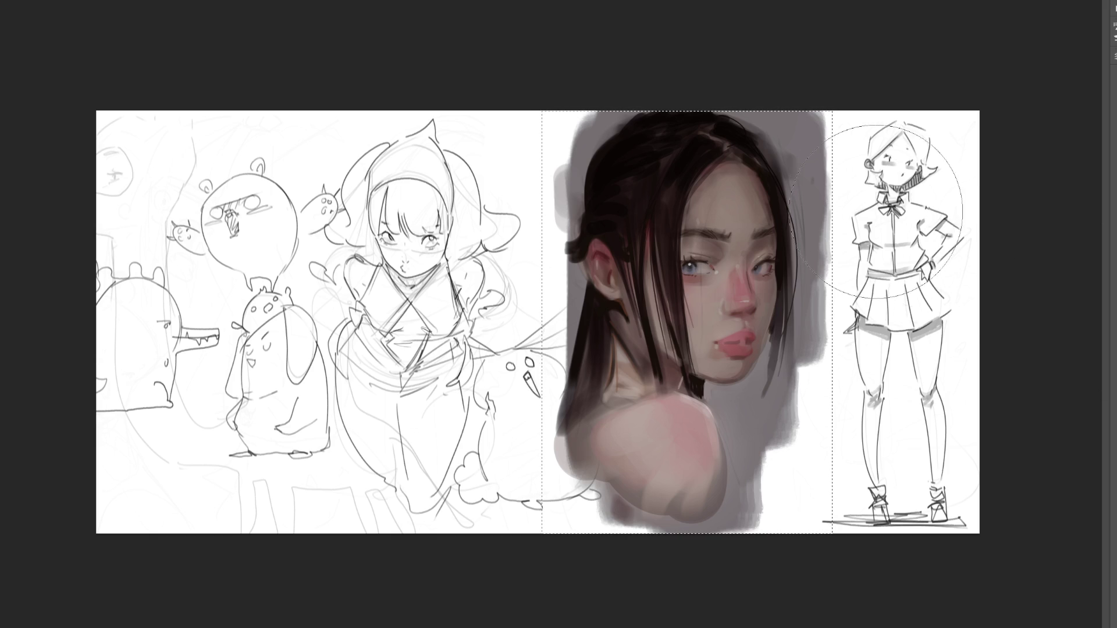
- Brush out the wrinkles above the brow, then flip the face painting horizontally
{"action": "left_click_drag", "start_coordinate": [702, 228], "coordinate": [706, 219]}
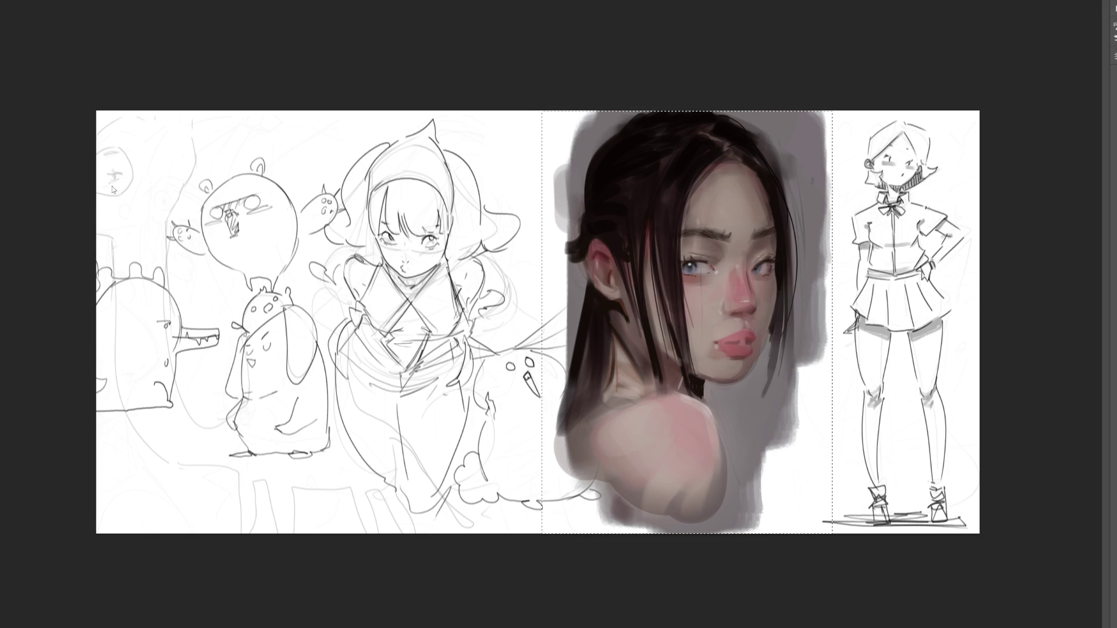
{"action": "key", "text": "ctrl+d"}
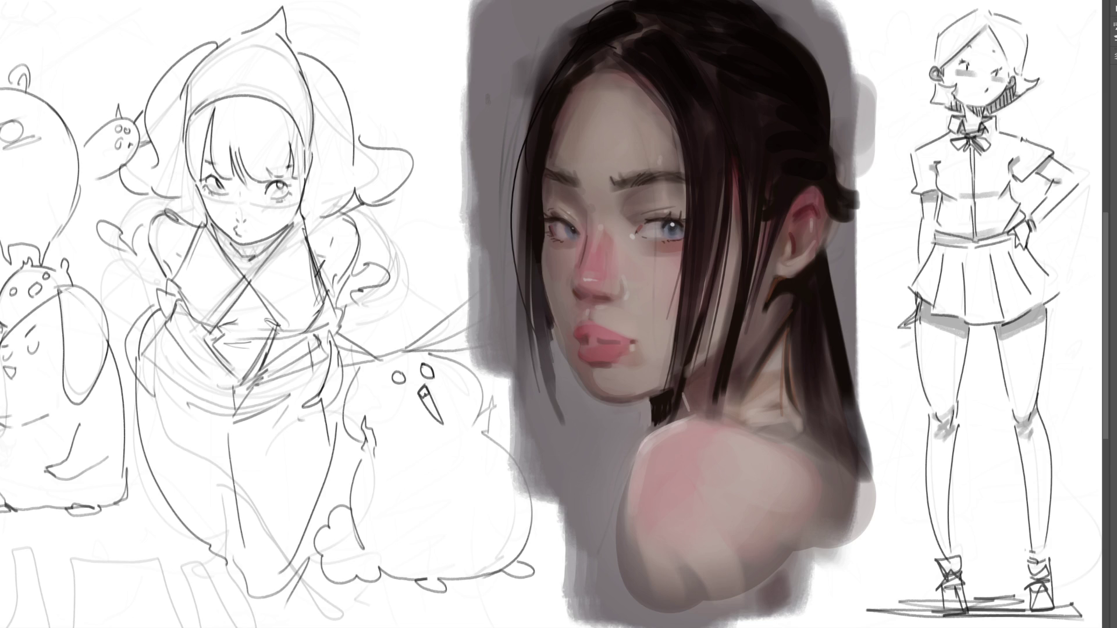
- With a large brush, paint dark strokes into the top of the hair
{"action": "key", "text": "bracketright"}
{"action": "key", "text": "bracketright"}
{"action": "key", "text": "bracketright"}
{"action": "left_click_drag", "start_coordinate": [634, 148], "coordinate": [690, 87]}
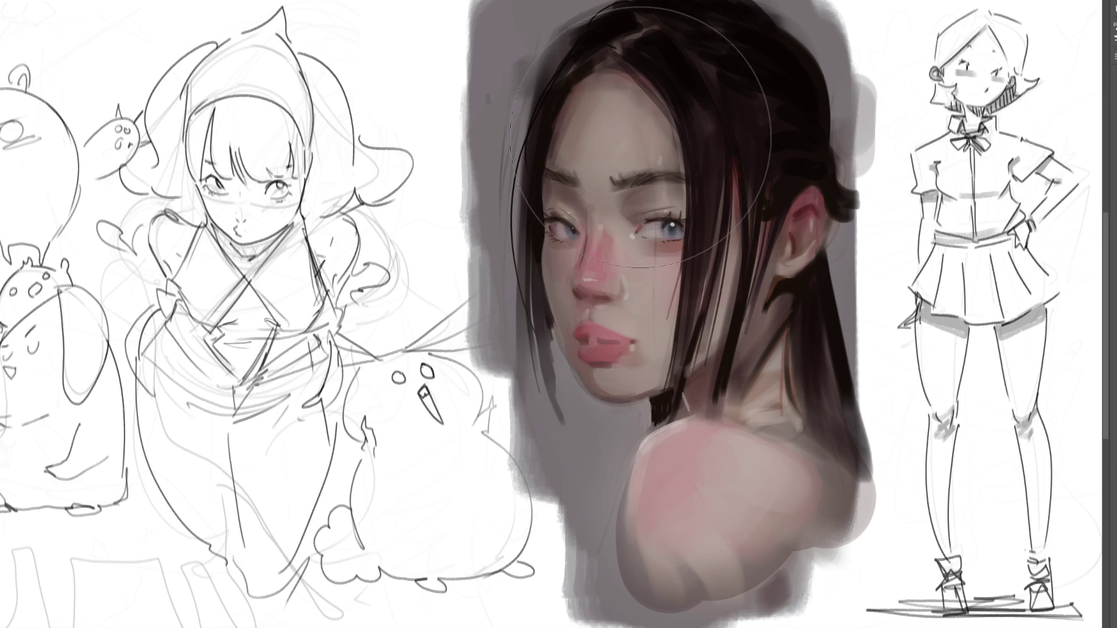
{"action": "key", "text": "bracketleft"}
{"action": "key", "text": "bracketleft"}
{"action": "key", "text": "bracketleft"}
{"action": "key", "text": "bracketleft"}
{"action": "key", "text": "bracketleft"}
- Paint pink blush under the left and right eyes and dab some on the right cheek
{"action": "left_click_drag", "start_coordinate": [580, 247], "coordinate": [555, 251]}
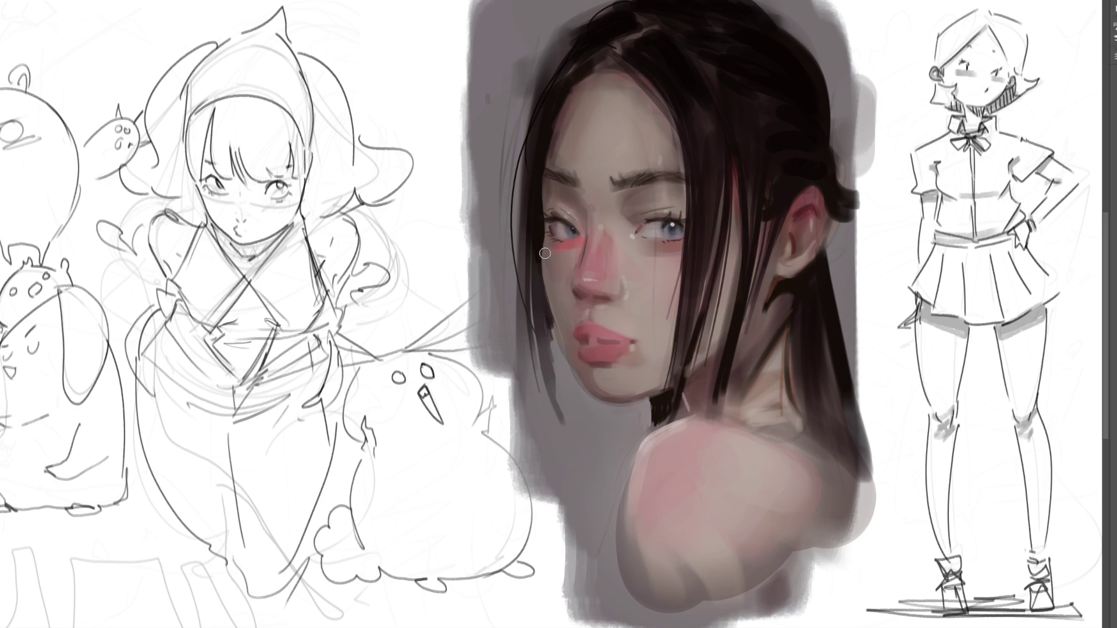
{"action": "key", "text": "ctrl+z"}
{"action": "left_click_drag", "start_coordinate": [582, 247], "coordinate": [557, 249]}
{"action": "left_click_drag", "start_coordinate": [646, 245], "coordinate": [676, 246]}
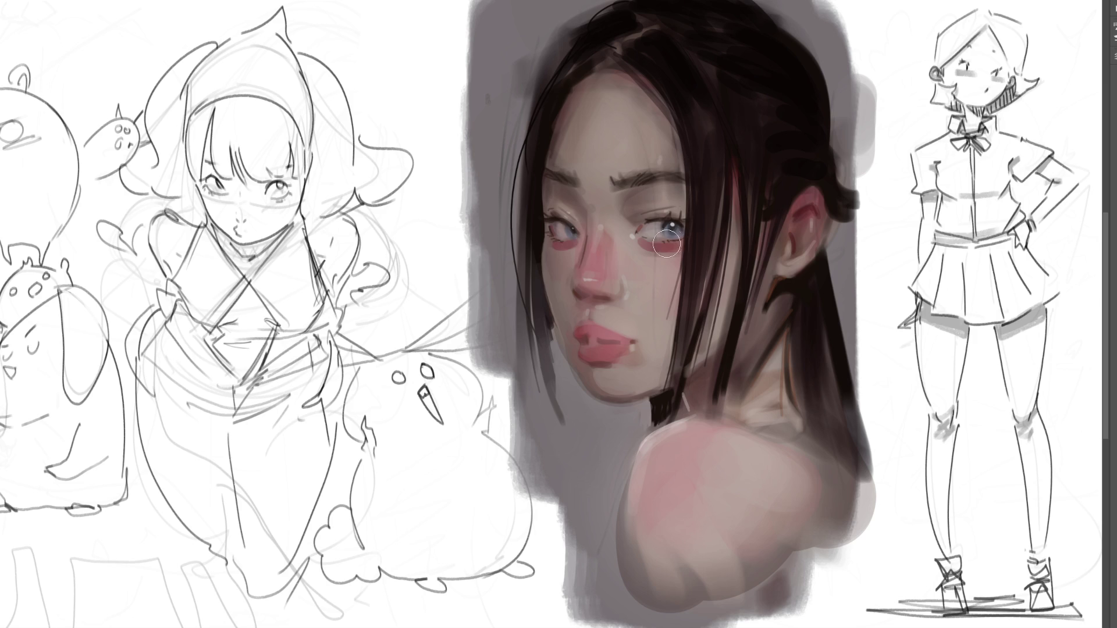
{"action": "mouse_move", "coordinate": [645, 246]}
{"action": "left_mouse_down"}
{"action": "mouse_move", "coordinate": [681, 241]}
{"action": "mouse_move", "coordinate": [687, 275]}
{"action": "mouse_move", "coordinate": [693, 257]}
{"action": "mouse_move", "coordinate": [659, 241]}
{"action": "left_mouse_up"}
{"action": "left_click", "coordinate": [668, 283]}
- Remove the trial blush dabs on both cheeks and touch up the right upper eyelid
{"action": "key", "text": "ctrl+z"}
{"action": "left_click", "coordinate": [554, 268]}
{"action": "key", "text": "ctrl+z"}
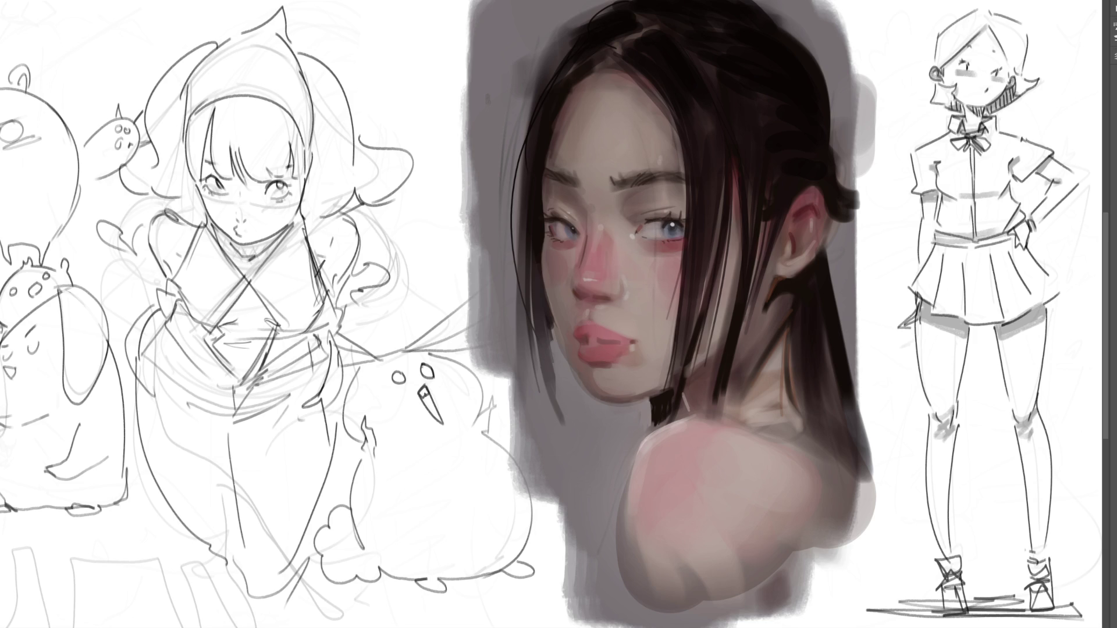
{"action": "left_click_drag", "start_coordinate": [674, 168], "coordinate": [657, 203]}
- With a finer brush, paint a grey lip parting line, sample lip colour, and highlight the philtrum
{"action": "key", "text": "bracketleft"}
{"action": "key", "text": "bracketleft"}
{"action": "key", "text": "bracketleft"}
{"action": "left_click_drag", "start_coordinate": [596, 339], "coordinate": [595, 340]}
{"action": "left_click_drag", "start_coordinate": [597, 341], "coordinate": [599, 341]}
{"action": "left_click", "coordinate": [605, 343], "text": "alt"}
{"action": "left_click", "coordinate": [582, 330], "text": "alt"}
{"action": "left_click_drag", "start_coordinate": [590, 305], "coordinate": [589, 318]}
- Test bright pink highlights on the lower lip, revert to the closed mouth, then zoom out
{"action": "key", "text": "ctrl+z"}
{"action": "key", "text": "ctrl+z"}
{"action": "mouse_move", "coordinate": [592, 353]}
{"action": "left_mouse_down"}
{"action": "mouse_move", "coordinate": [590, 333]}
{"action": "mouse_move", "coordinate": [601, 341]}
{"action": "left_mouse_up"}
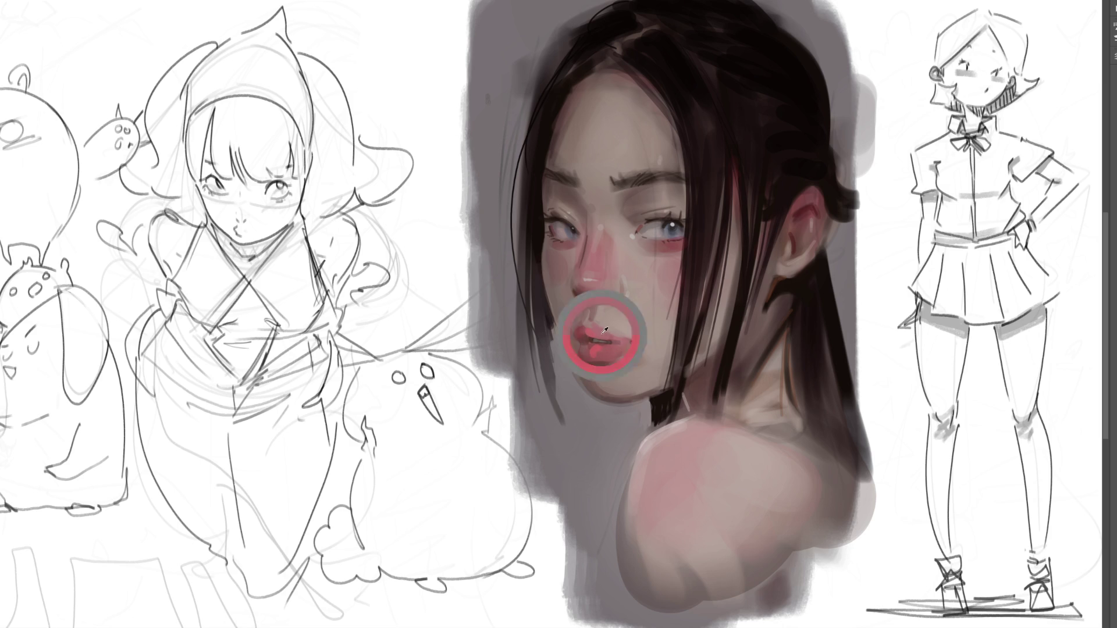
{"action": "left_click_drag", "start_coordinate": [616, 356], "coordinate": [597, 356]}
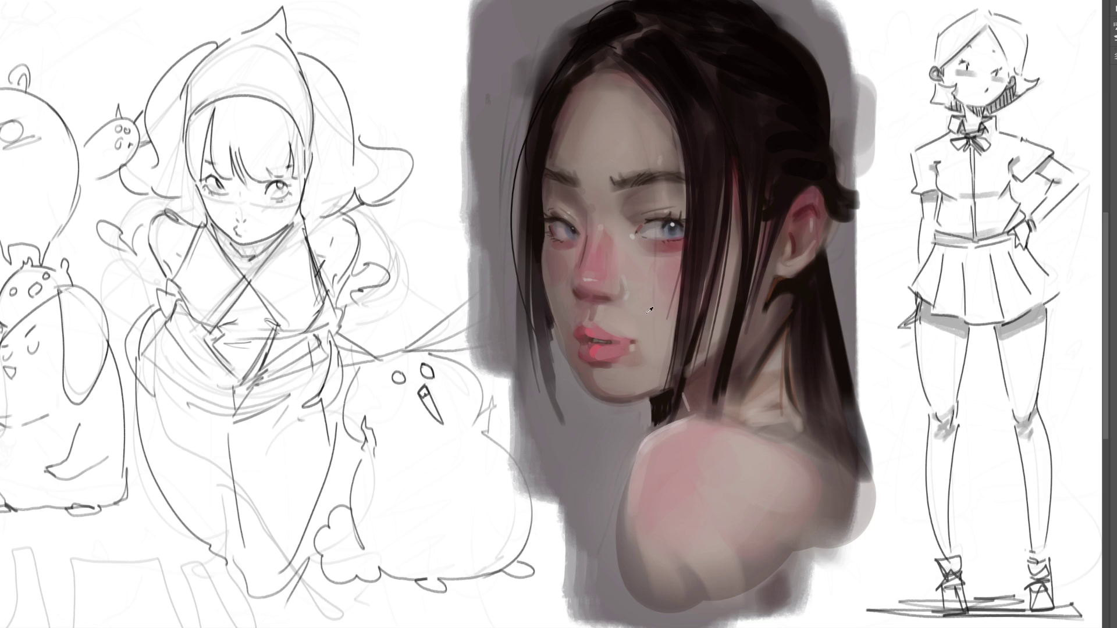
{"action": "mouse_move", "coordinate": [638, 348]}
{"action": "left_mouse_down"}
{"action": "mouse_move", "coordinate": [618, 352]}
{"action": "mouse_move", "coordinate": [635, 349]}
{"action": "left_mouse_up"}
{"action": "key", "text": "ctrl+z"}
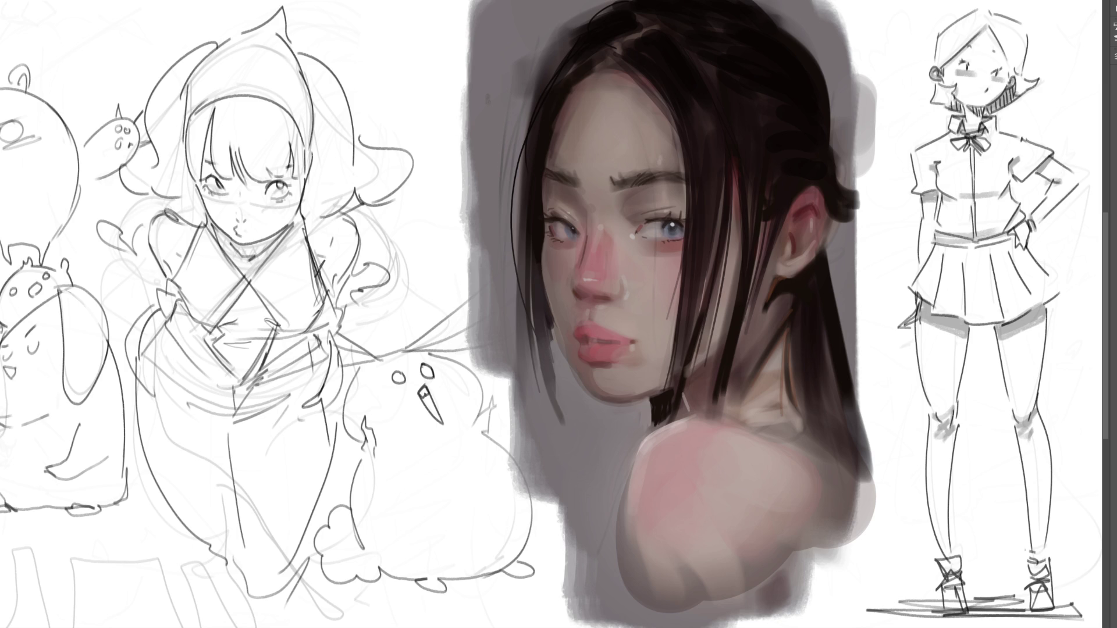
{"action": "key", "text": "ctrl+minus"}
{"action": "key", "text": "ctrl+minus"}
{"action": "key", "text": "ctrl+minus"}
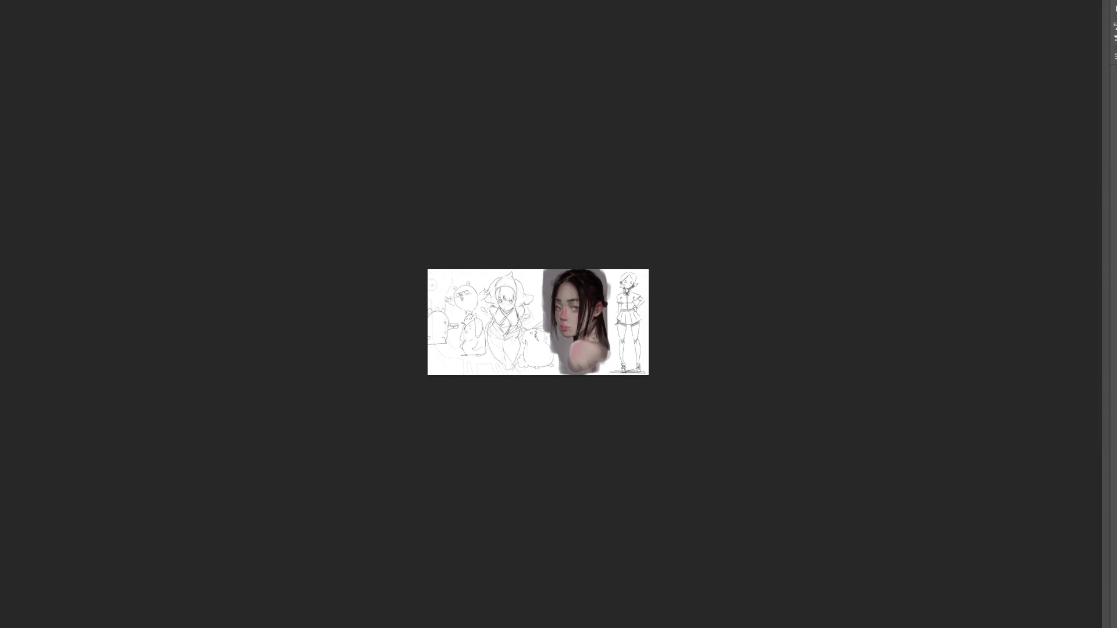
- Skew the top of the face layer slightly left with Free Transform and apply it
{"action": "key", "text": "ctrl+t"}
{"action": "mouse_move", "coordinate": [576, 271]}
{"action": "left_mouse_down"}
{"action": "mouse_move", "coordinate": [512, 272]}
{"action": "mouse_move", "coordinate": [349, 344]}
{"action": "mouse_move", "coordinate": [578, 494]}
{"action": "mouse_move", "coordinate": [663, 295]}
{"action": "mouse_move", "coordinate": [573, 271]}
{"action": "left_mouse_up"}
{"action": "key", "text": "Return"}
- Flip the canvas horizontally back and forth to compare proportions, then zoom in
{"action": "key", "text": "ctrl+shift+h"}
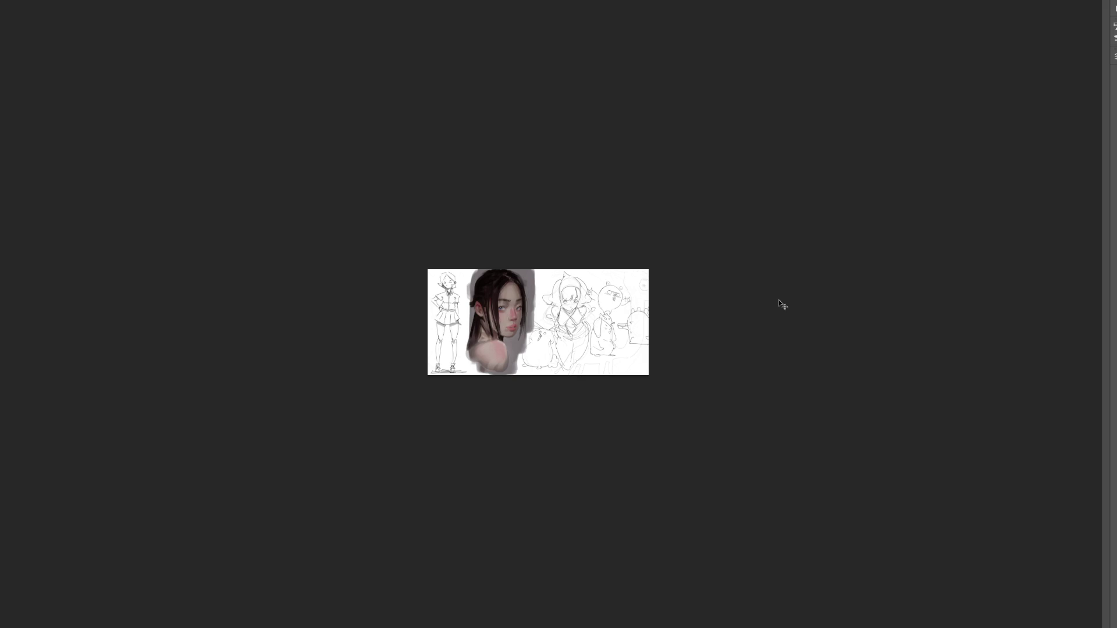
{"action": "key", "text": "ctrl+shift+h"}
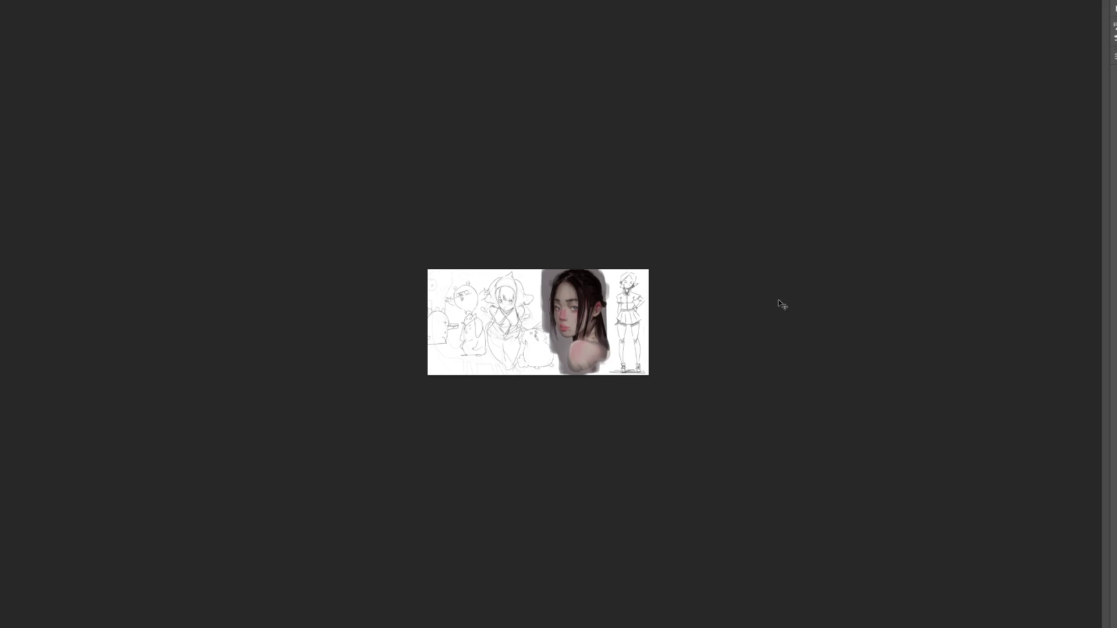
{"action": "key", "text": "ctrl+shift+h"}
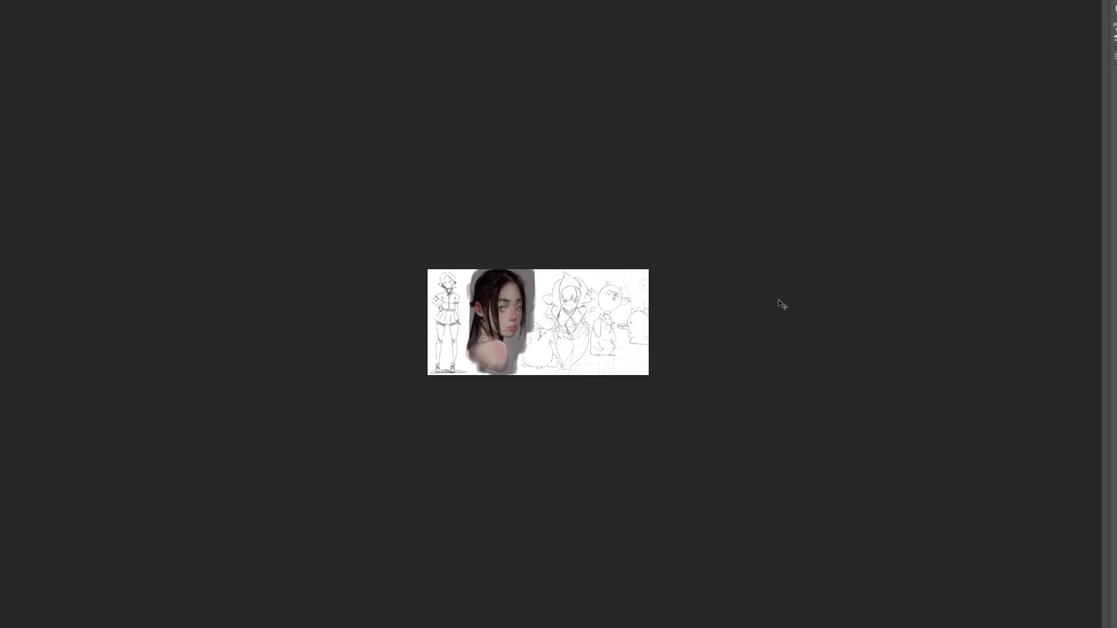
{"action": "key", "text": "ctrl+shift+h"}
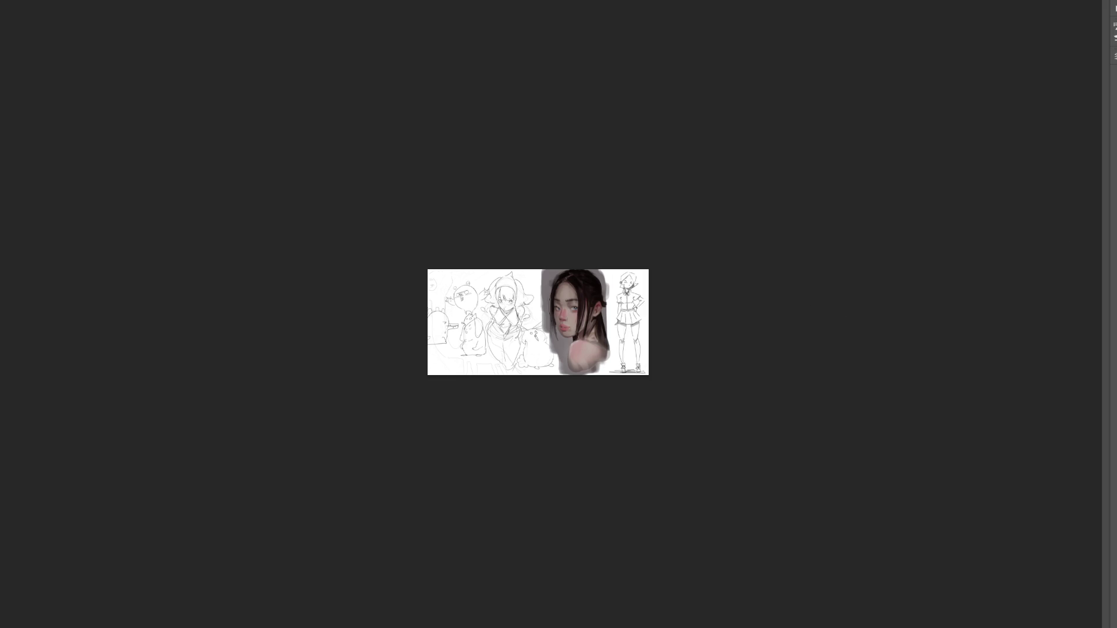
{"action": "scroll", "coordinate": [538, 322], "scroll_direction": "up", "scroll_amount": 5}
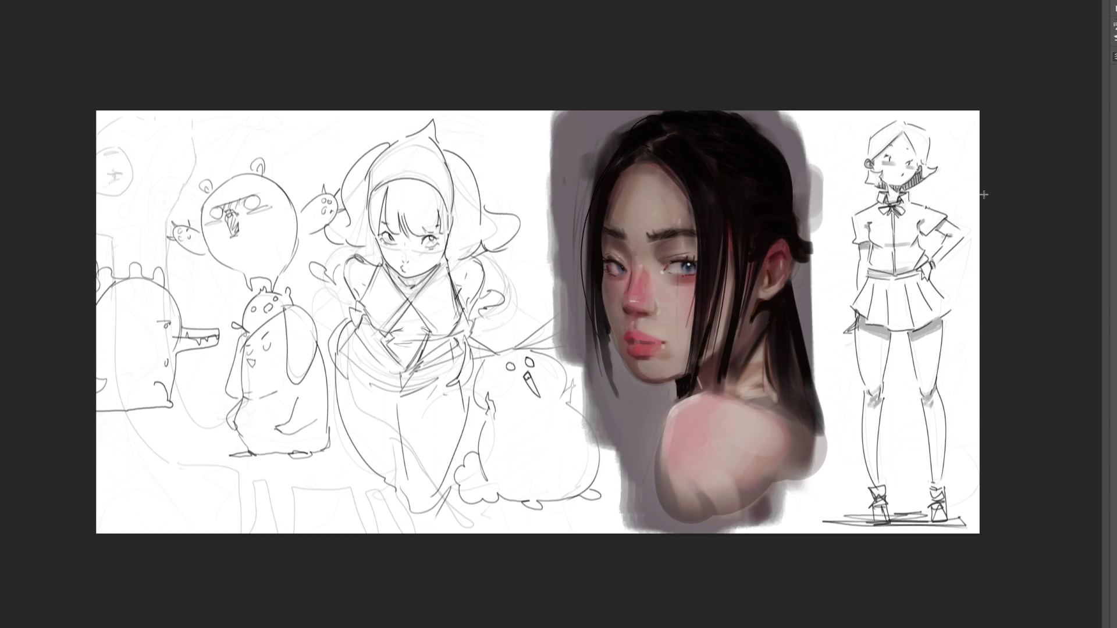
- Compare the neck hair stroke with undo and redo, then undo the last shoulder stroke
{"action": "key", "text": "ctrl+z"}
{"action": "key", "text": "ctrl+shift+z"}
{"action": "key", "text": "ctrl+z"}
{"action": "key", "text": "ctrl+z"}
{"action": "key", "text": "ctrl+z"}
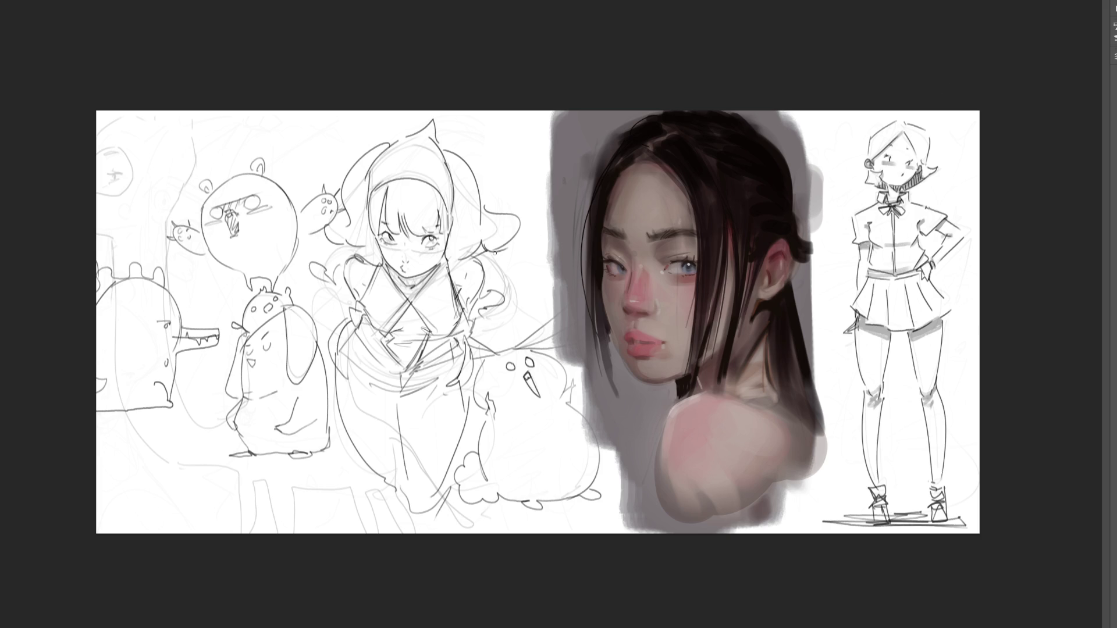
- Resize the brush for broad hair work and zoom out to view the whole sheet
{"action": "key", "text": "bracketright"}
{"action": "key", "text": "bracketright"}
{"action": "key", "text": "bracketright"}
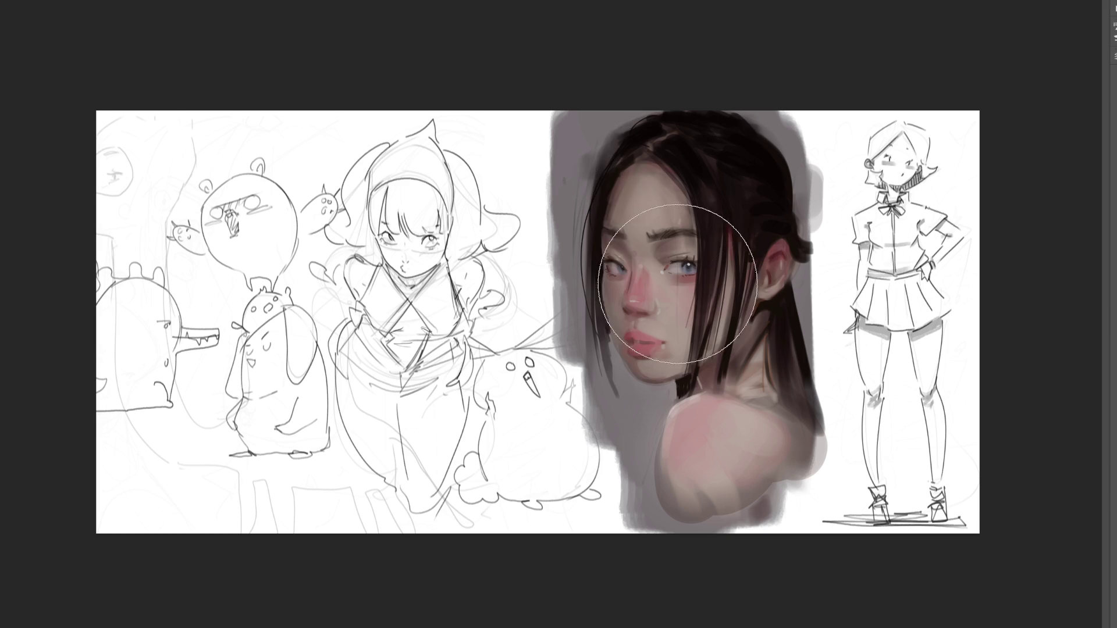
{"action": "key", "text": "bracketleft"}
{"action": "key", "text": "bracketleft"}
{"action": "key", "text": "bracketleft"}
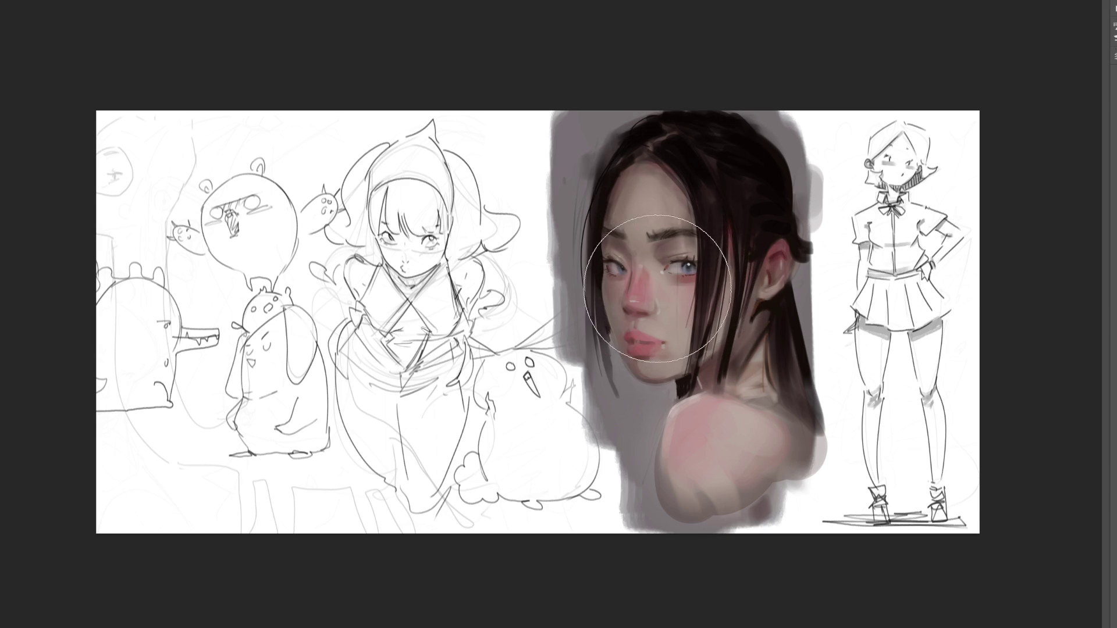
{"action": "key", "text": "bracketright"}
{"action": "key", "text": "bracketright"}
{"action": "key", "text": "bracketright"}
{"action": "key", "text": "bracketright"}
{"action": "key", "text": "bracketright"}
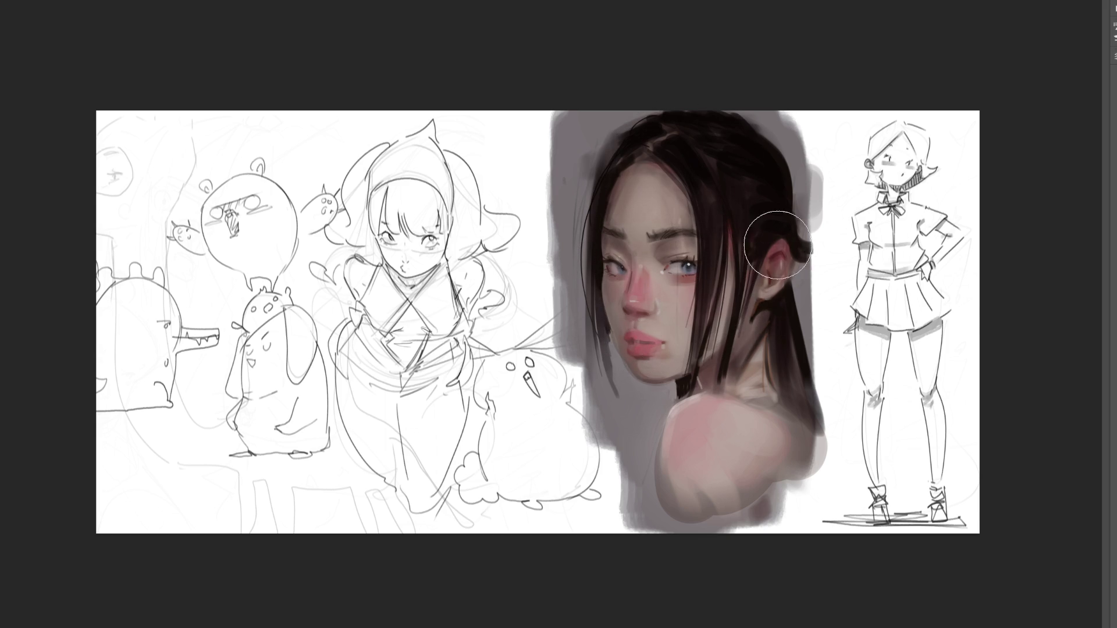
{"action": "key", "text": "bracketright"}
{"action": "key", "text": "bracketright"}
{"action": "key", "text": "bracketright"}
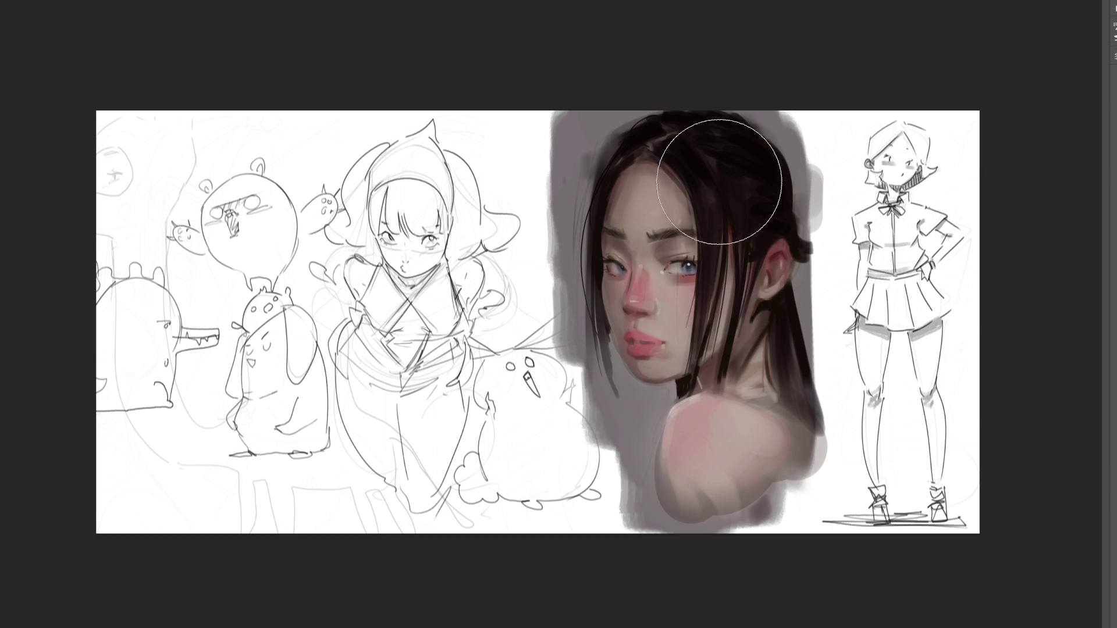
{"action": "key", "text": "bracketright"}
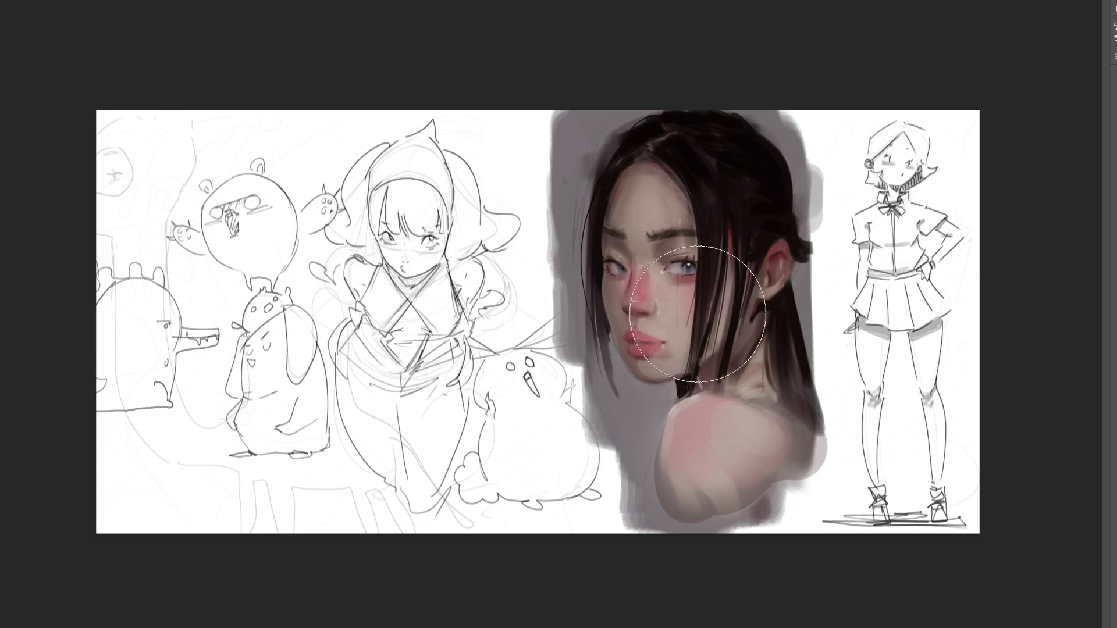
{"action": "key", "text": "bracketleft"}
{"action": "key", "text": "bracketleft"}
{"action": "key", "text": "bracketleft"}
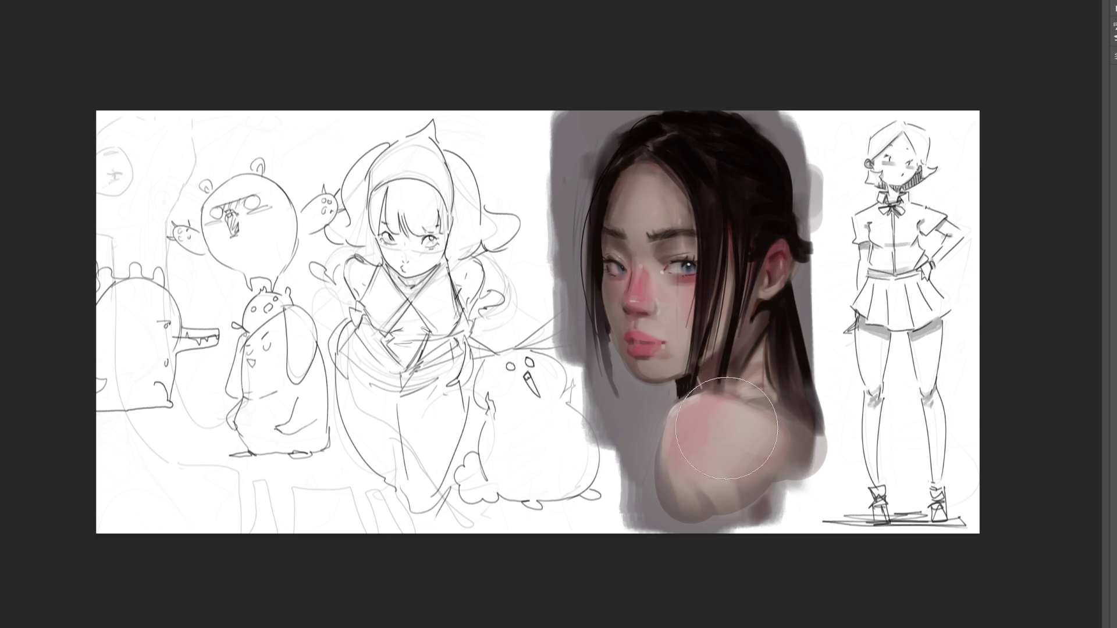
{"action": "key", "text": "bracketright"}
{"action": "key", "text": "ctrl+minus"}
{"action": "key", "text": "ctrl+minus"}
{"action": "key", "text": "ctrl+minus"}
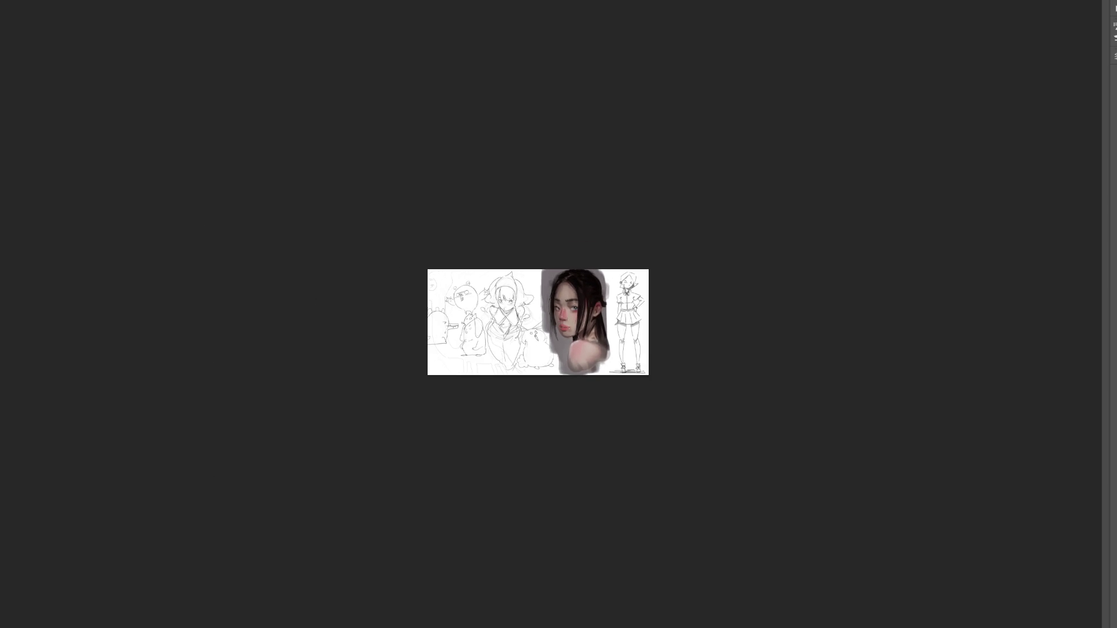
{"action": "key", "text": "ctrl+plus"}
{"action": "key", "text": "ctrl+plus"}
{"action": "key", "text": "ctrl+plus"}
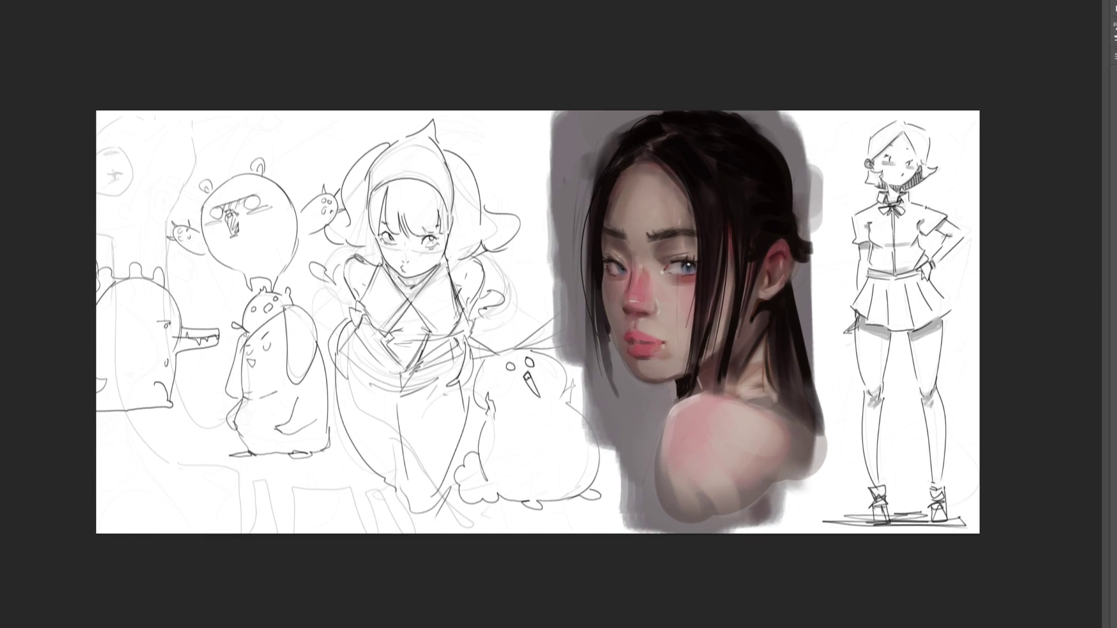
{"action": "key", "text": "bracketleft"}
{"action": "key", "text": "bracketleft"}
{"action": "key", "text": "bracketleft"}
- Zoom in on the ear and paint dark red strokes along its upper rim and fold
{"action": "key", "text": "ctrl+plus"}
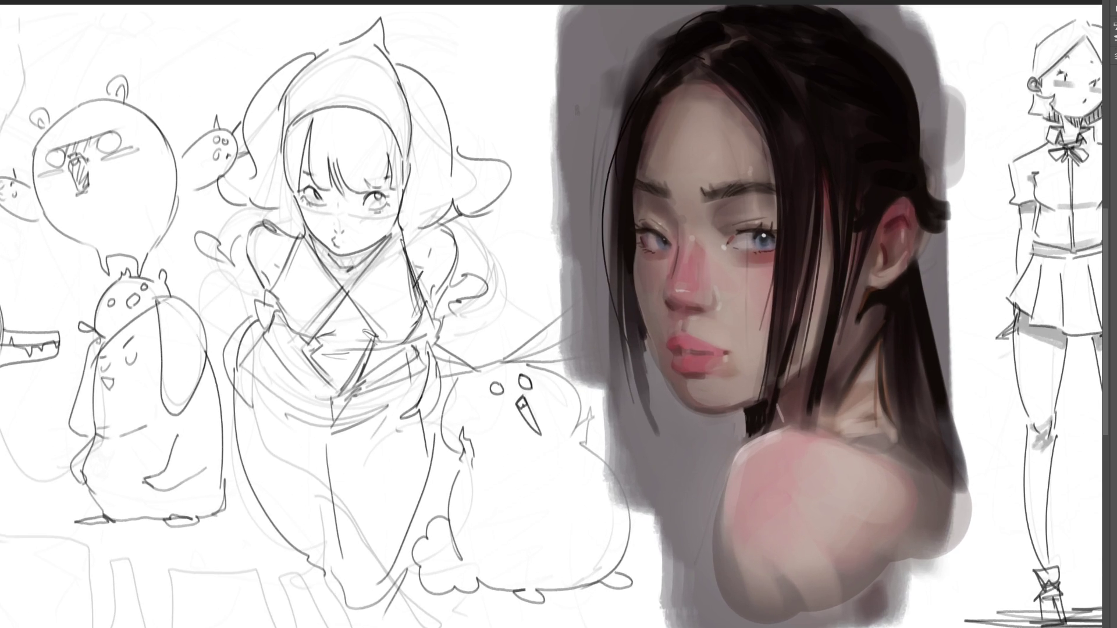
{"action": "key", "text": "ctrl+plus"}
{"action": "key", "text": "ctrl+plus"}
{"action": "key", "text": "ctrl+plus"}
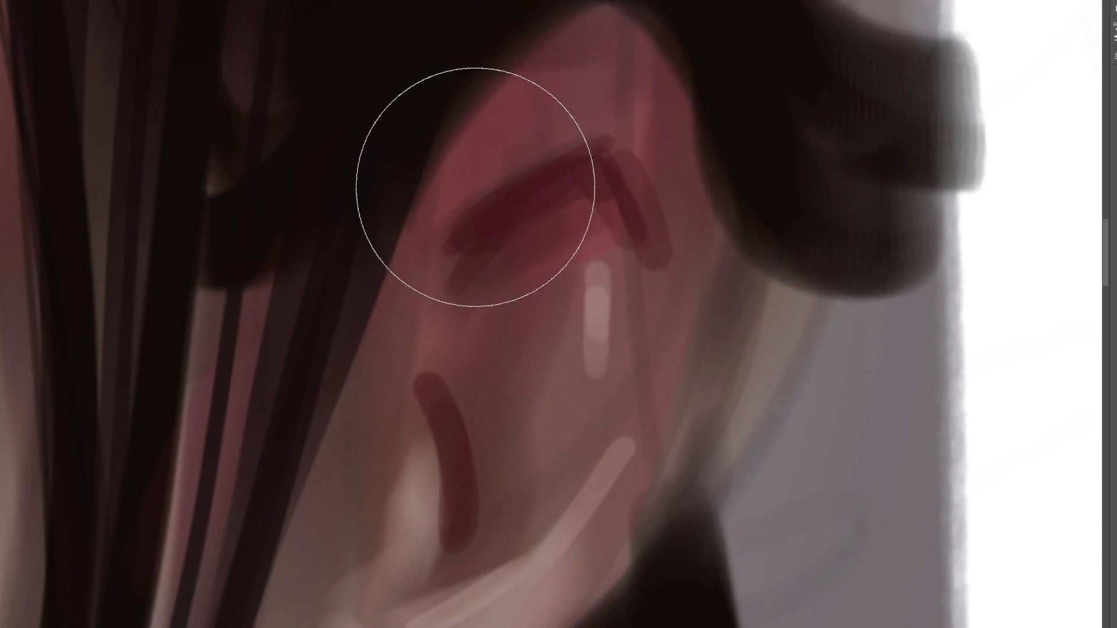
{"action": "key", "text": "bracketleft"}
{"action": "key", "text": "bracketright"}
{"action": "key", "text": "bracketleft"}
{"action": "key", "text": "bracketleft"}
{"action": "key", "text": "bracketleft"}
{"action": "key", "text": "bracketleft"}
{"action": "key", "text": "bracketleft"}
{"action": "key", "text": "bracketleft"}
{"action": "key", "text": "bracketleft"}
{"action": "mouse_move", "coordinate": [466, 217]}
{"action": "left_mouse_down"}
{"action": "mouse_move", "coordinate": [592, 155]}
{"action": "mouse_move", "coordinate": [472, 232]}
{"action": "left_mouse_up"}
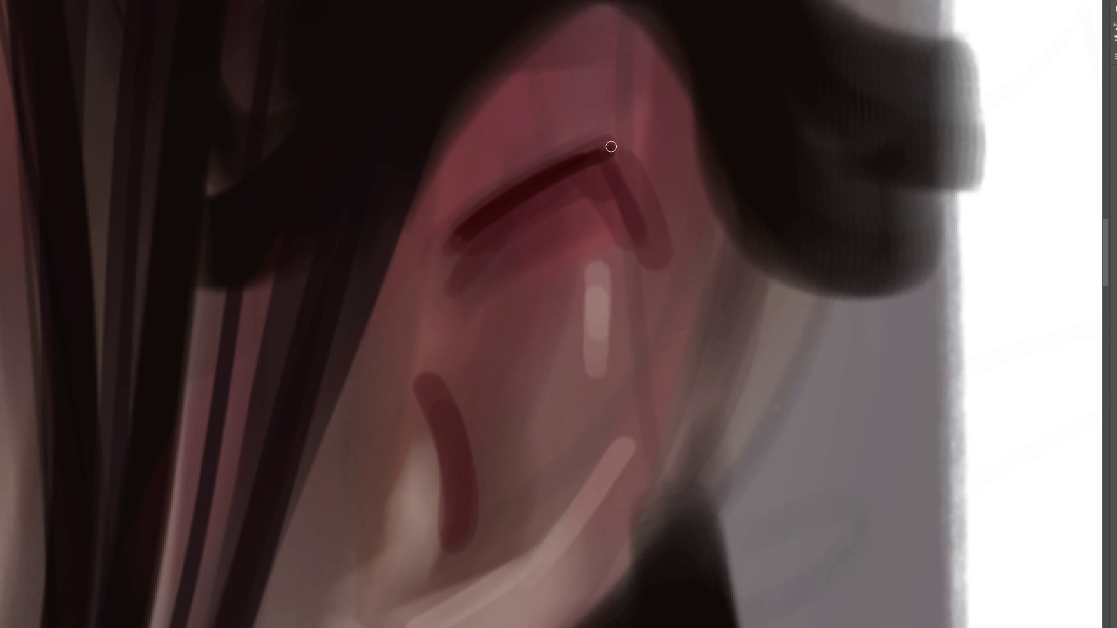
{"action": "left_click_drag", "start_coordinate": [611, 149], "coordinate": [639, 228]}
{"action": "mouse_move", "coordinate": [608, 145]}
{"action": "left_mouse_down"}
{"action": "mouse_move", "coordinate": [454, 238]}
{"action": "mouse_move", "coordinate": [645, 217]}
{"action": "mouse_move", "coordinate": [648, 207]}
{"action": "left_mouse_up"}
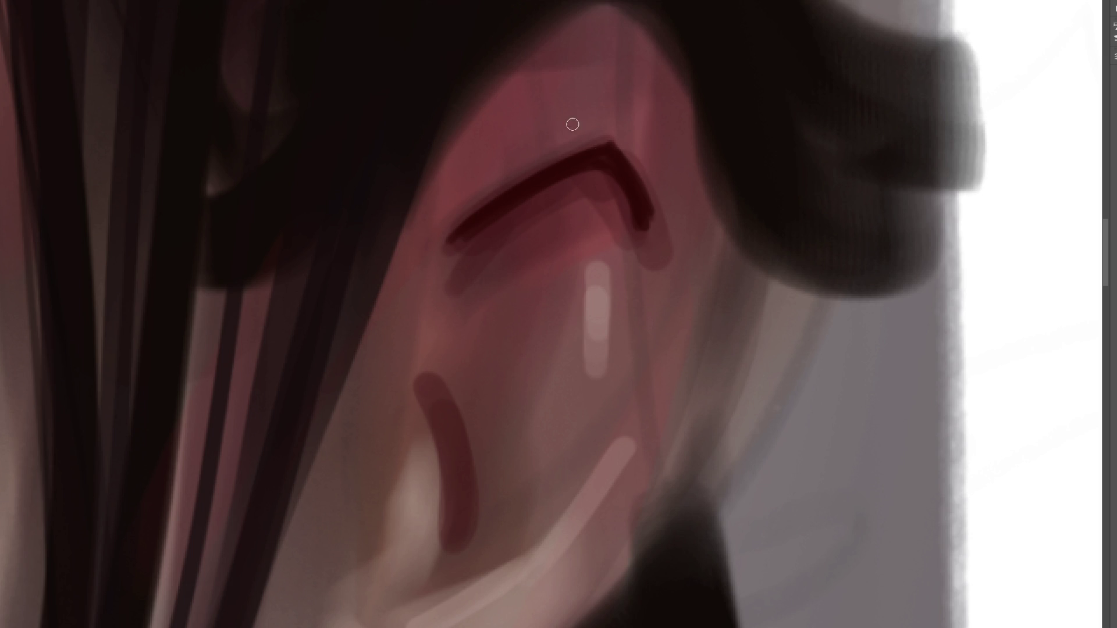
- Try soft pink shading beside the ear arc, undo it, fit the canvas, and highlight the nose tip white
{"action": "key", "text": "bracketright"}
{"action": "key", "text": "bracketright"}
{"action": "key", "text": "bracketright"}
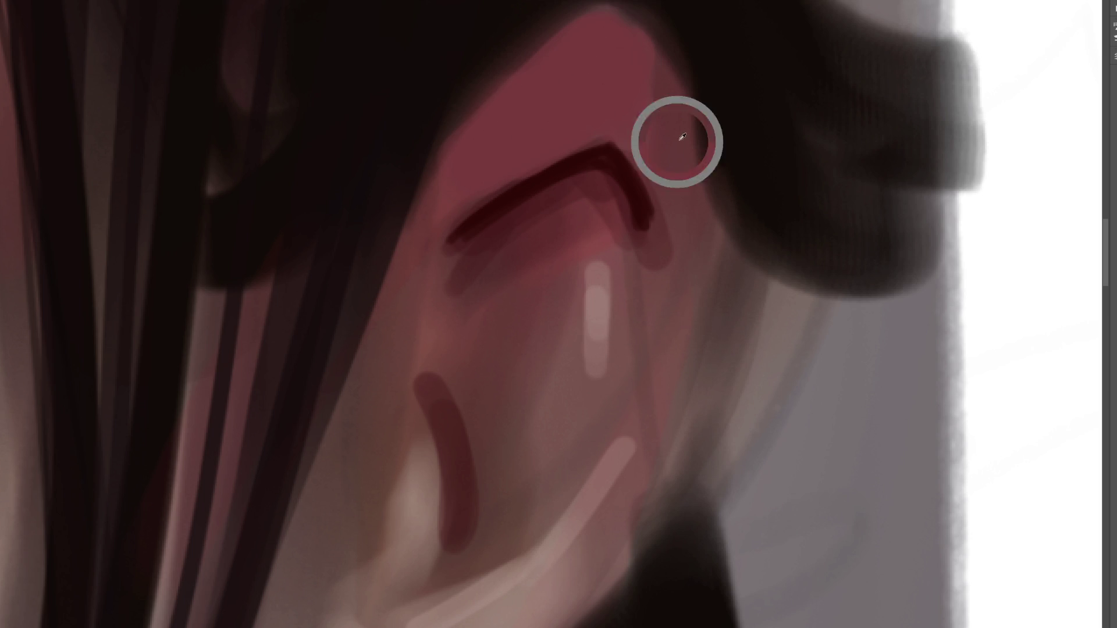
{"action": "mouse_move", "coordinate": [664, 133]}
{"action": "left_mouse_down"}
{"action": "mouse_move", "coordinate": [664, 177]}
{"action": "mouse_move", "coordinate": [688, 222]}
{"action": "left_mouse_up"}
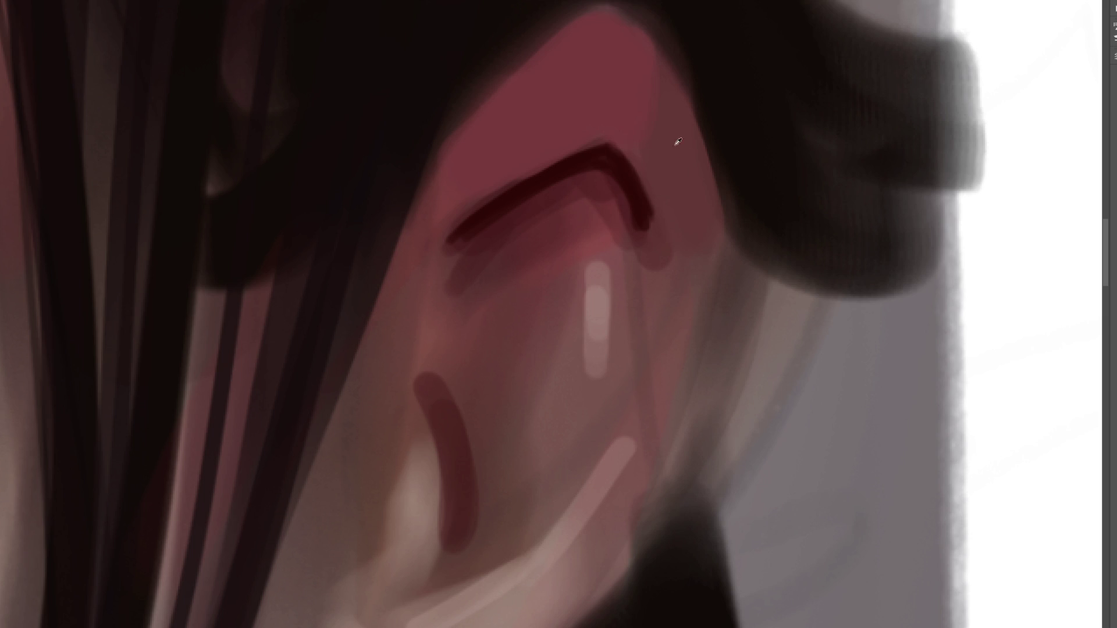
{"action": "left_click_drag", "start_coordinate": [666, 120], "coordinate": [680, 272]}
{"action": "key", "text": "ctrl+z"}
{"action": "key", "text": "ctrl+0"}
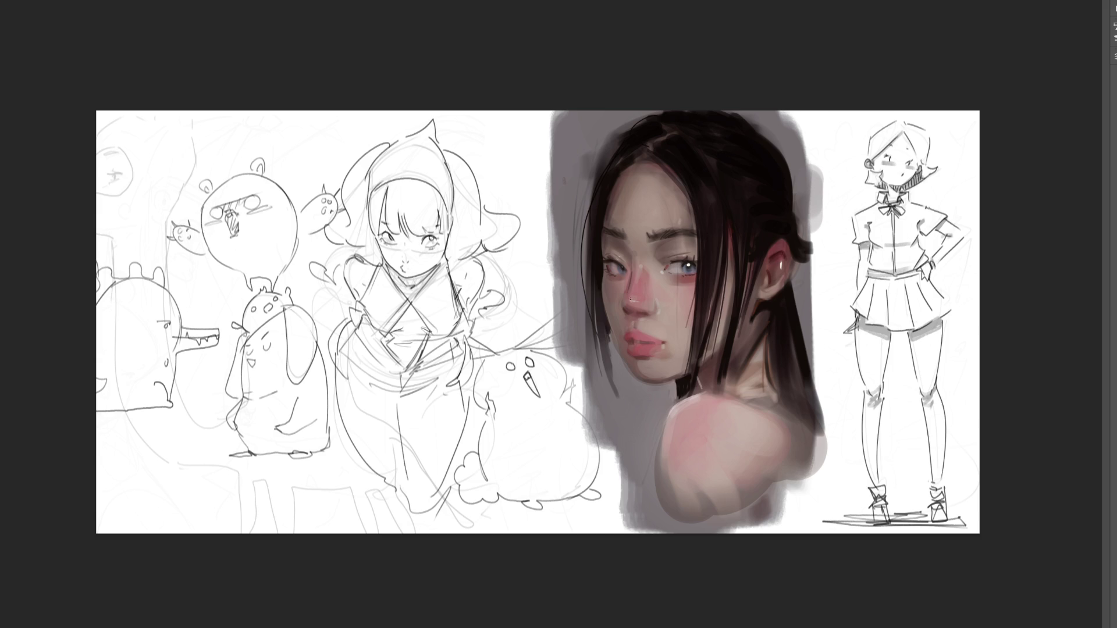
{"action": "left_click_drag", "start_coordinate": [632, 301], "coordinate": [647, 301]}
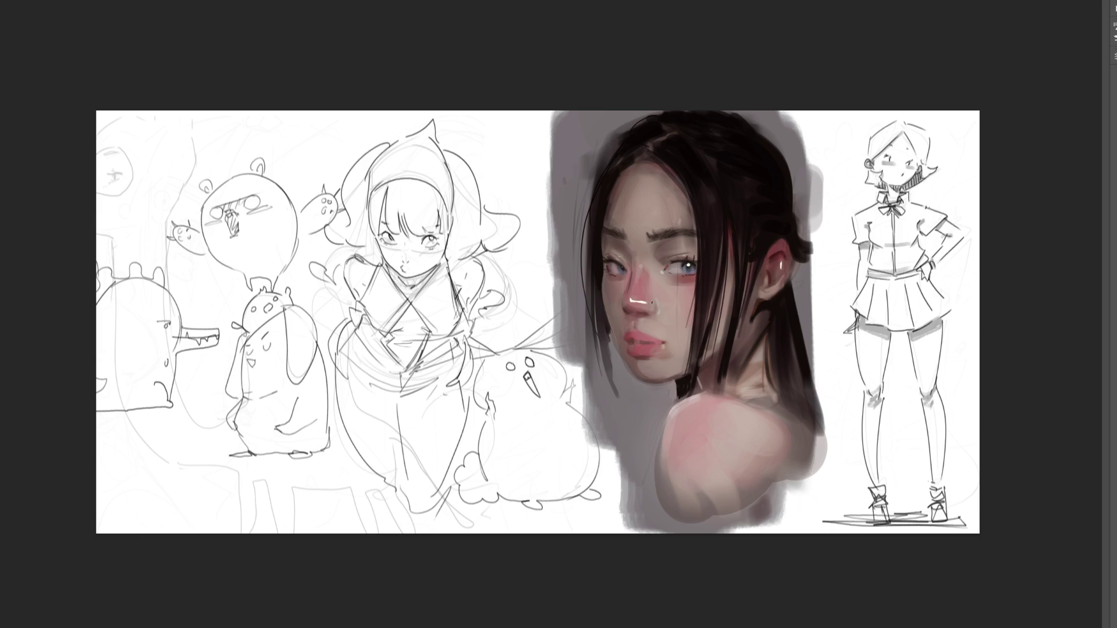